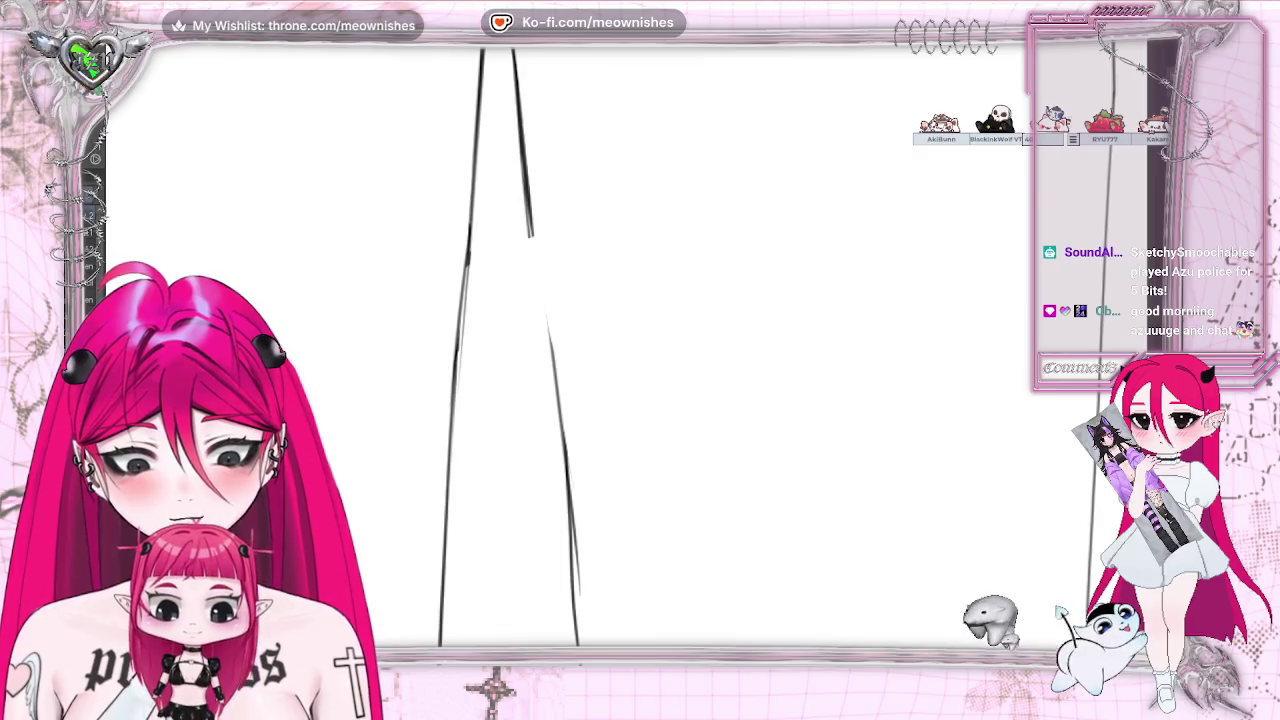
Connect the two broken inner-leg line segments and thicken the left inner-leg line
left_click_drag(525, 200, 568, 530)
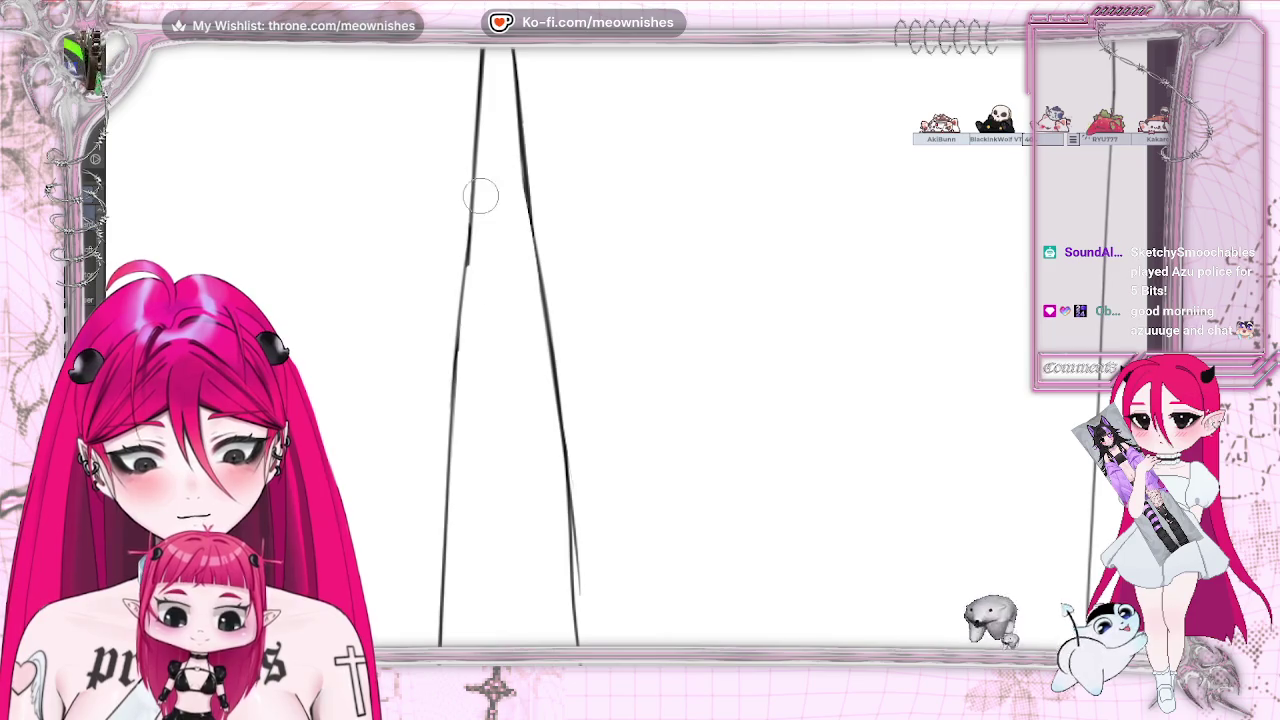
left_click_drag(476, 128, 450, 423)
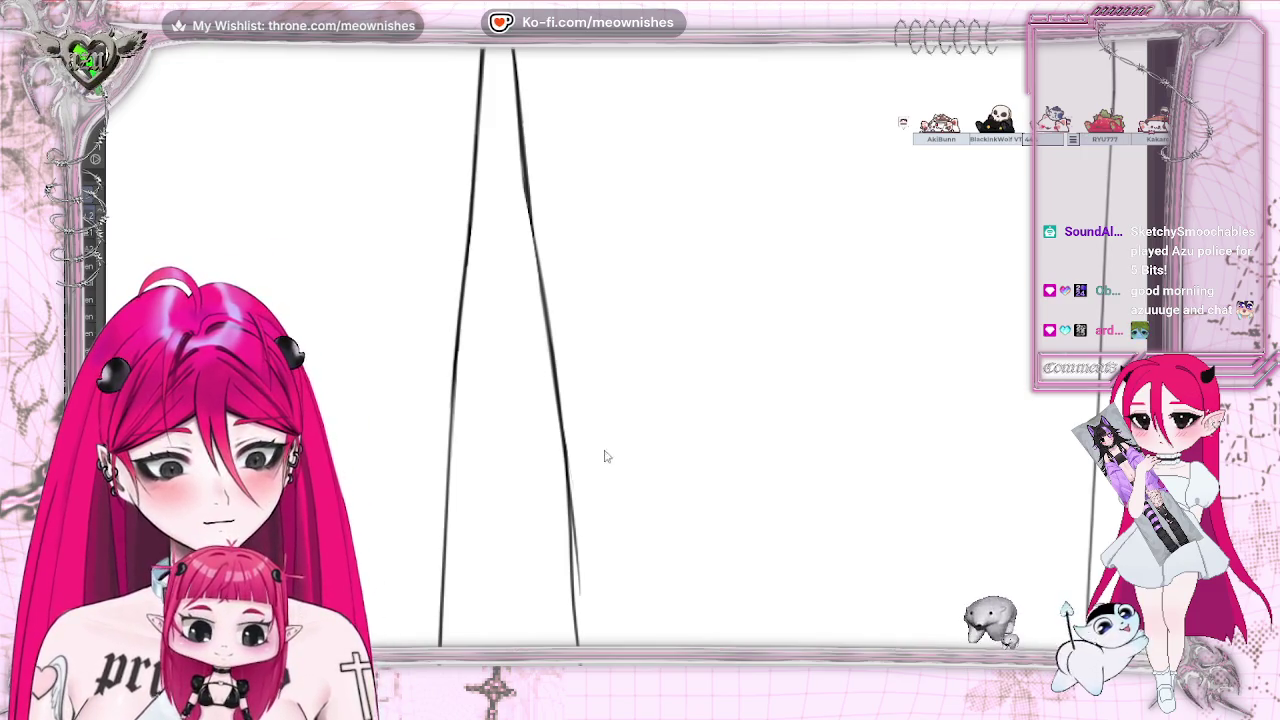
Zoom out from the line close-up to show the coloured shirt hem and black trousers together
scroll(560, 350, "down", 5)
scroll(600, 300, "up", 3)
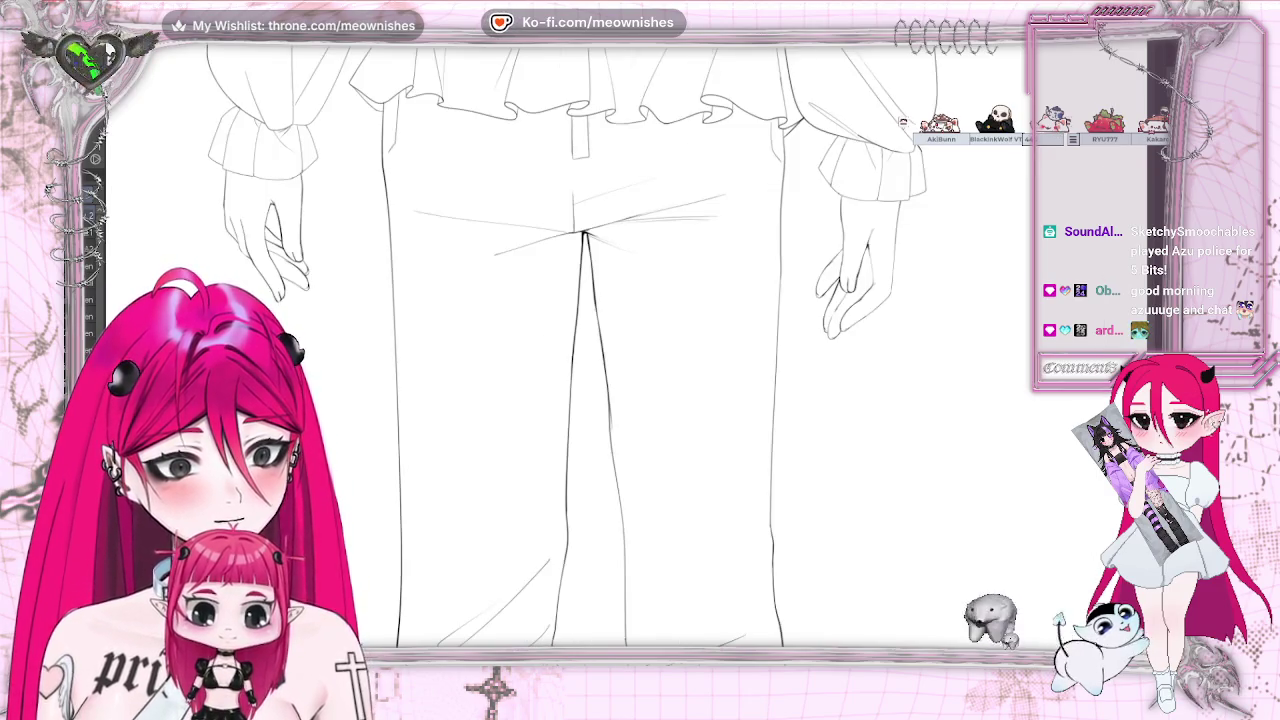
scroll(560, 200, "up", 2)
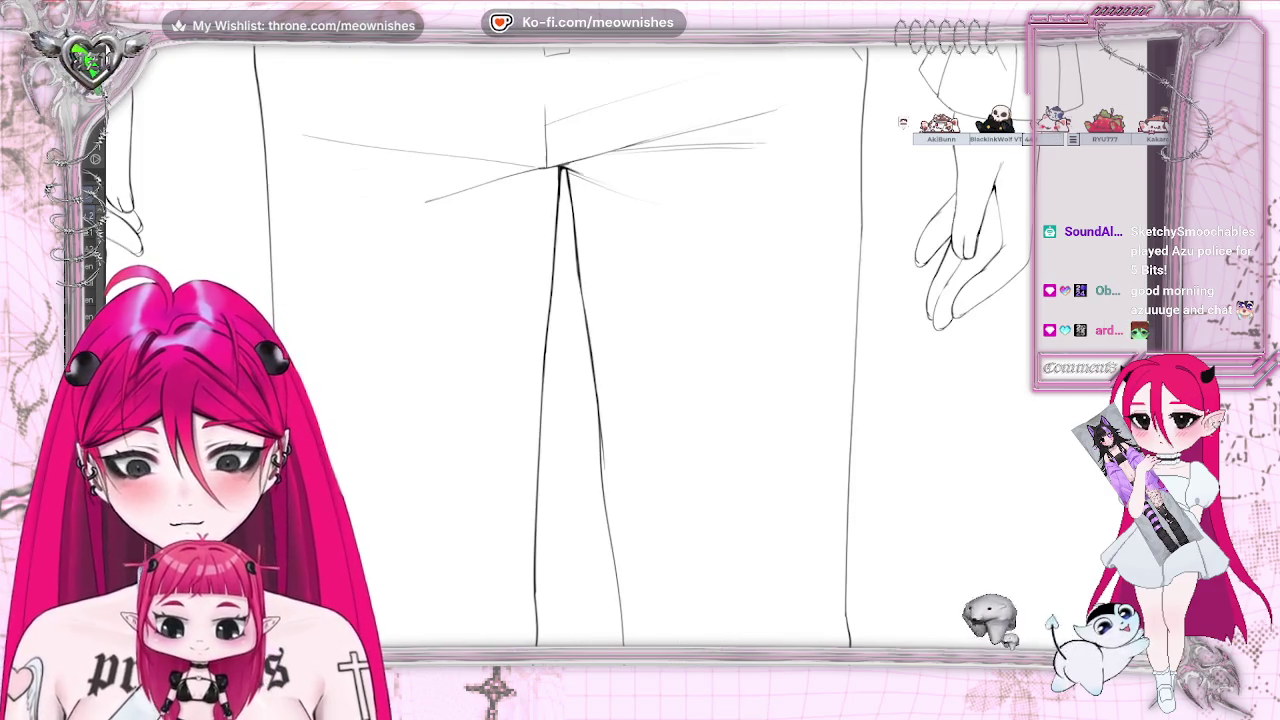
scroll(541, 294, "up", 5)
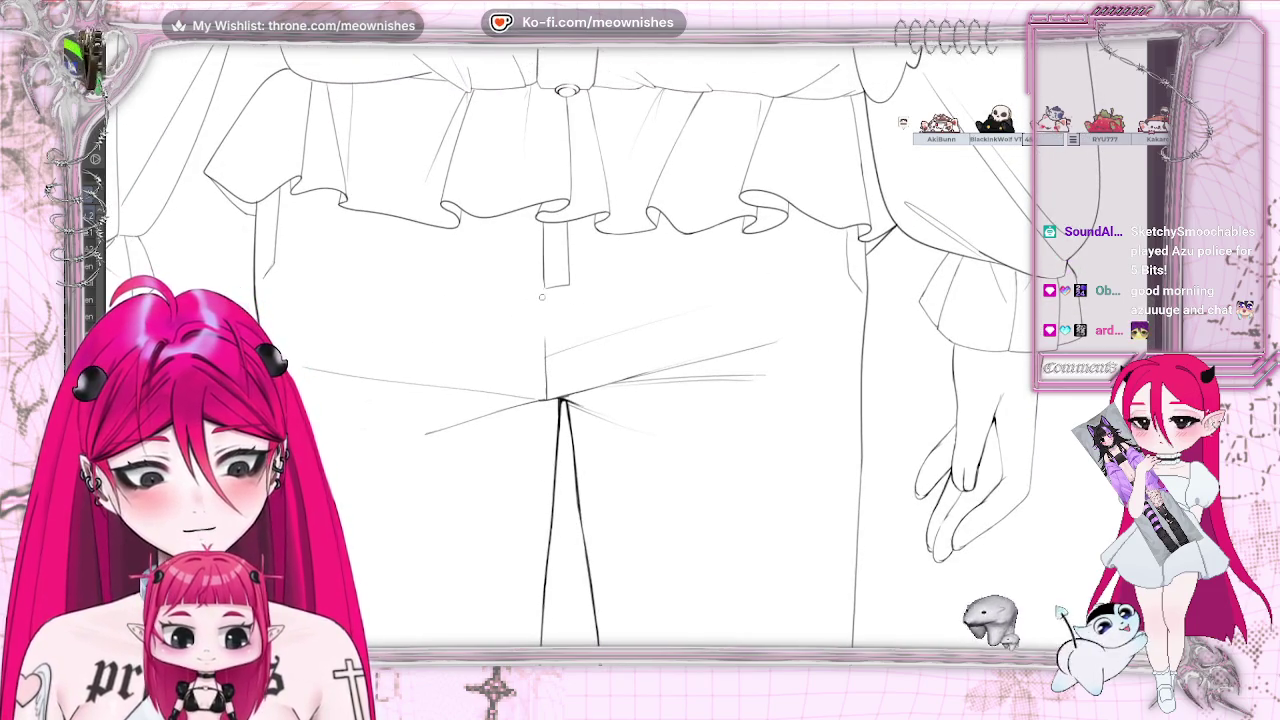
scroll(560, 350, "down", 5)
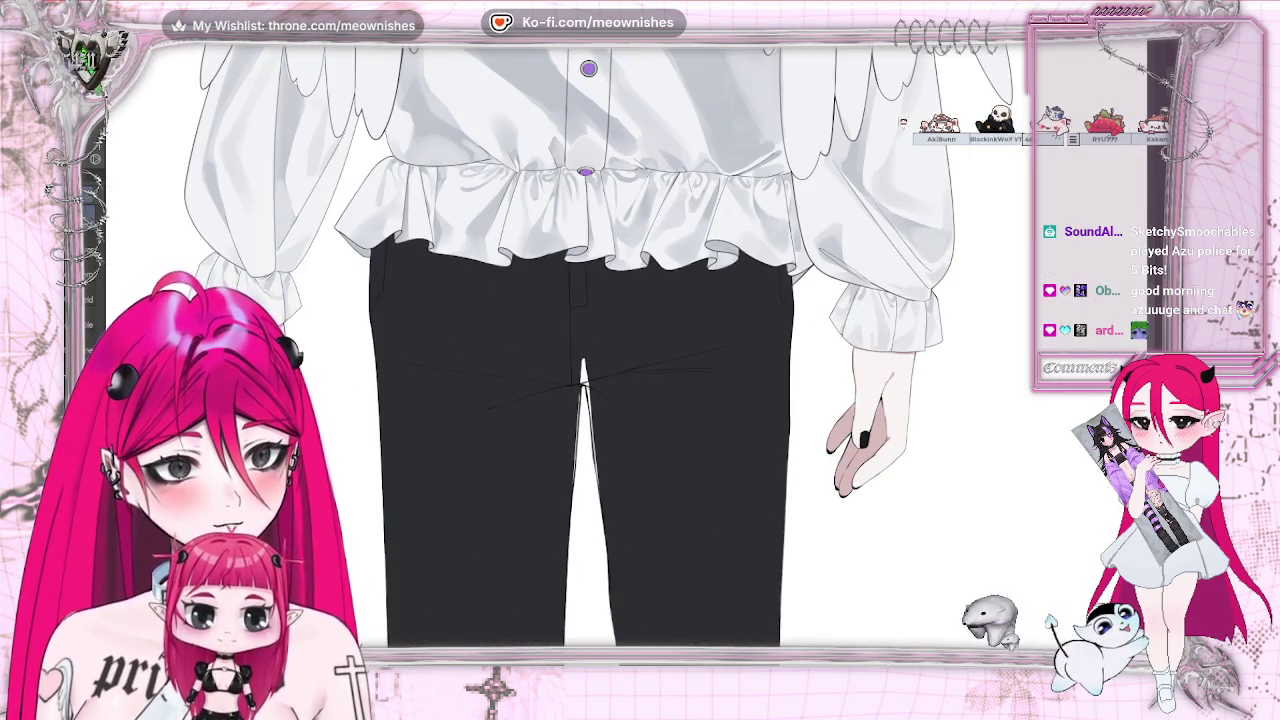
Zoom in on the crotch seam and paint its white tip in the black trouser colour
scroll(436, 208, "up", 1)
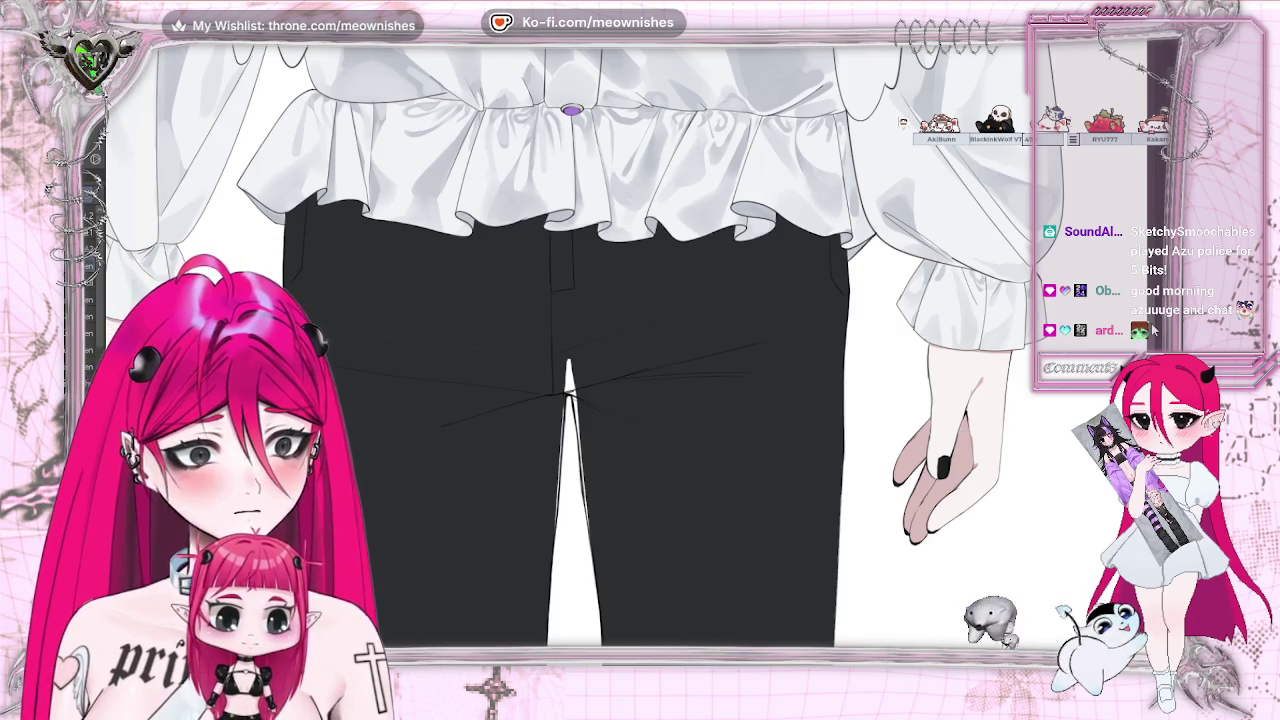
scroll(567, 400, "down", 2)
scroll(511, 275, "up", 2)
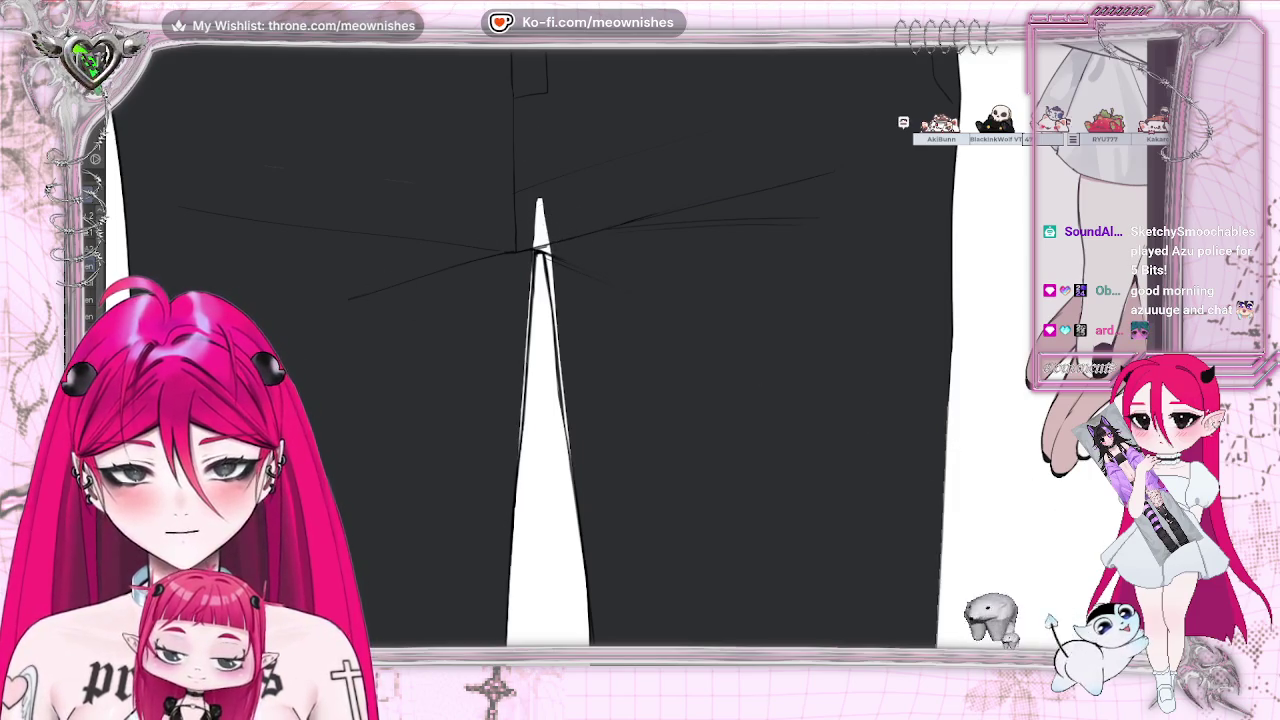
mouse_move(540, 186)
left_mouse_down()
mouse_move(537, 226)
mouse_move(556, 256)
left_mouse_up()
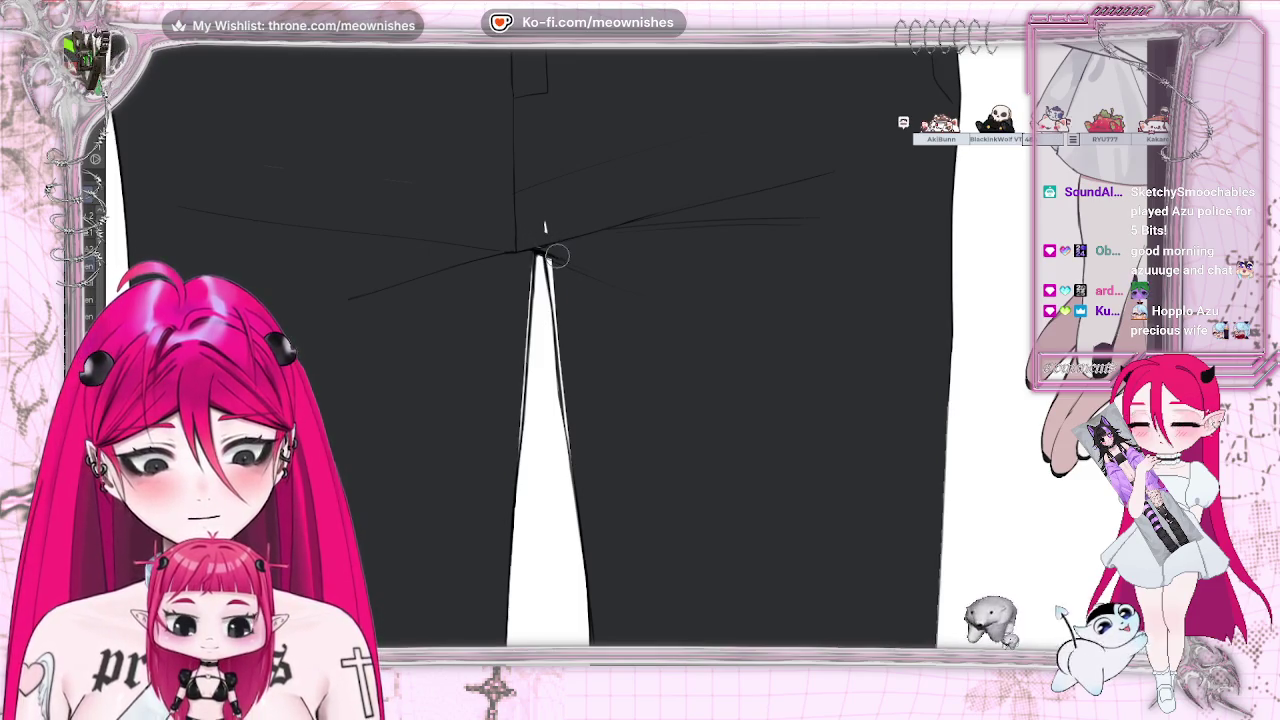
left_click_drag(543, 206, 575, 460)
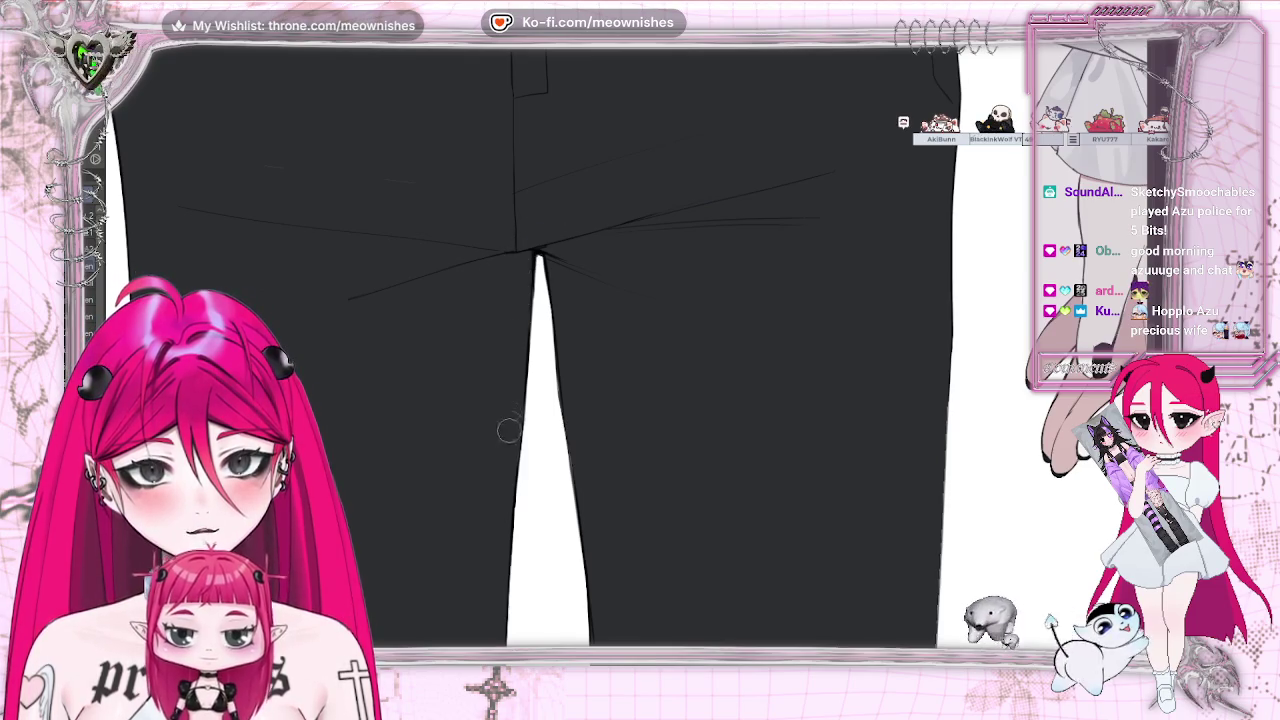
Fit the character sheet in view and flip the canvas horizontally and back to check it
key("ctrl+0")
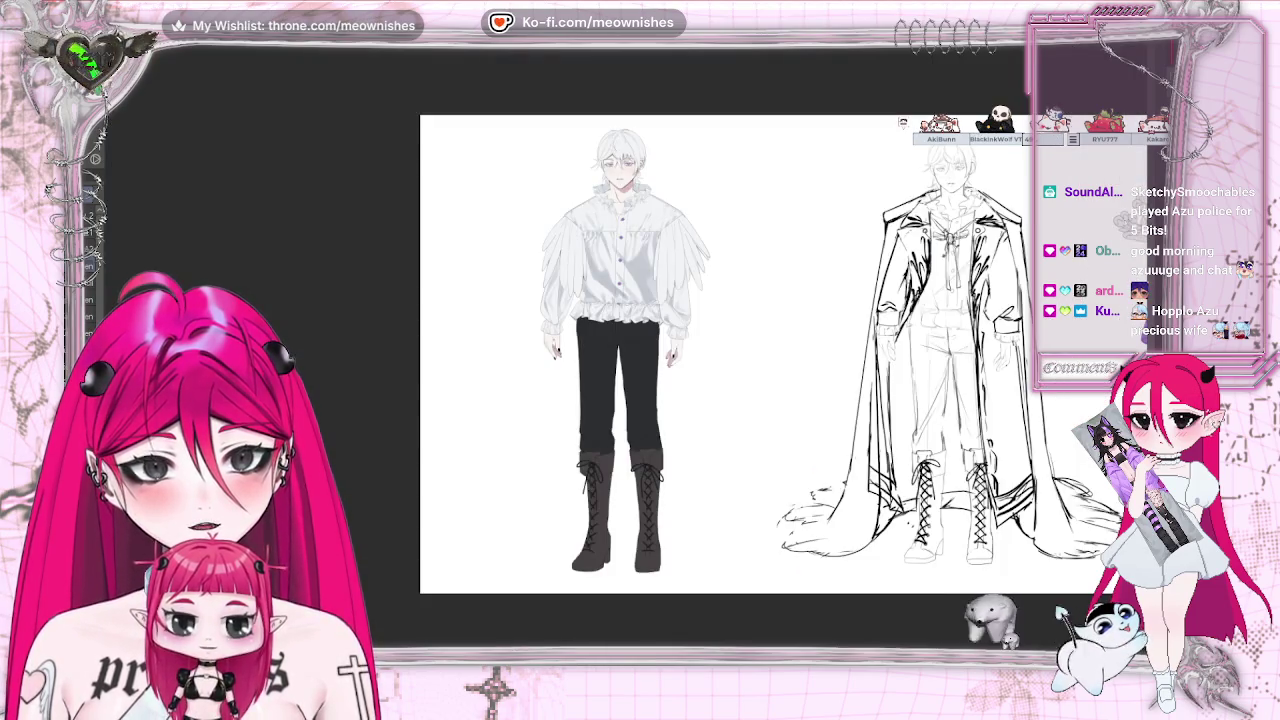
key("h")
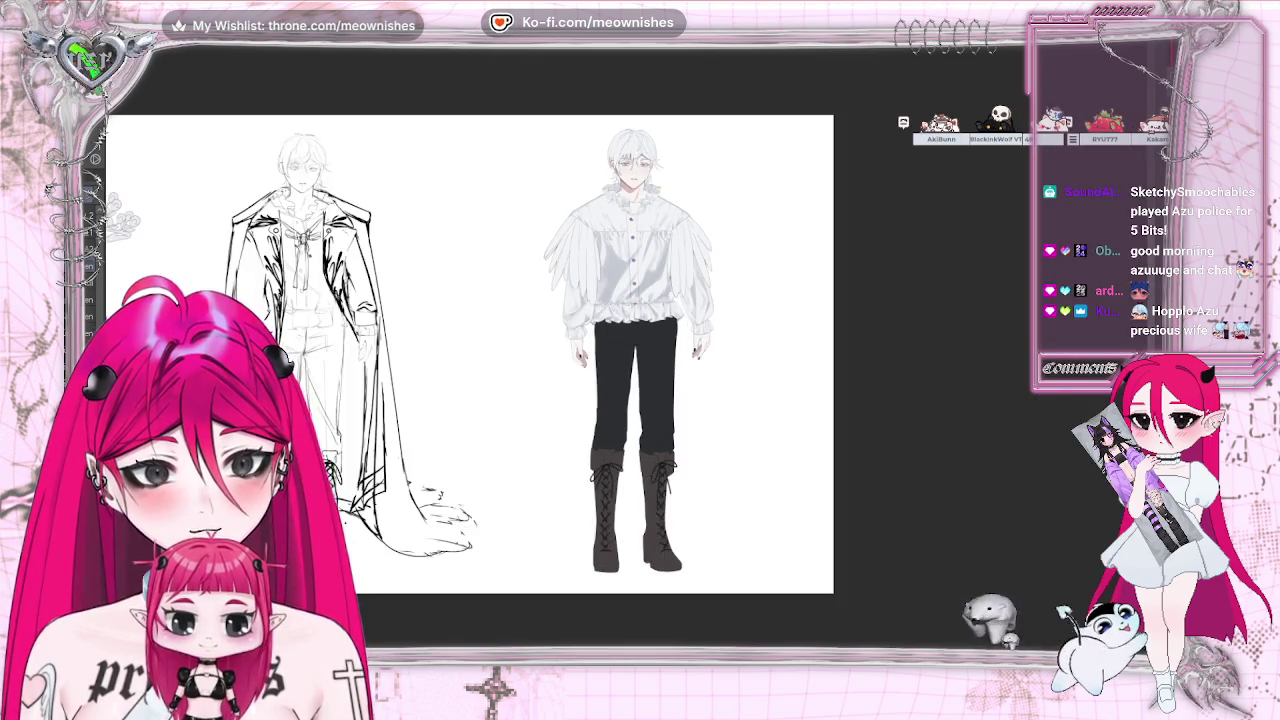
key("h")
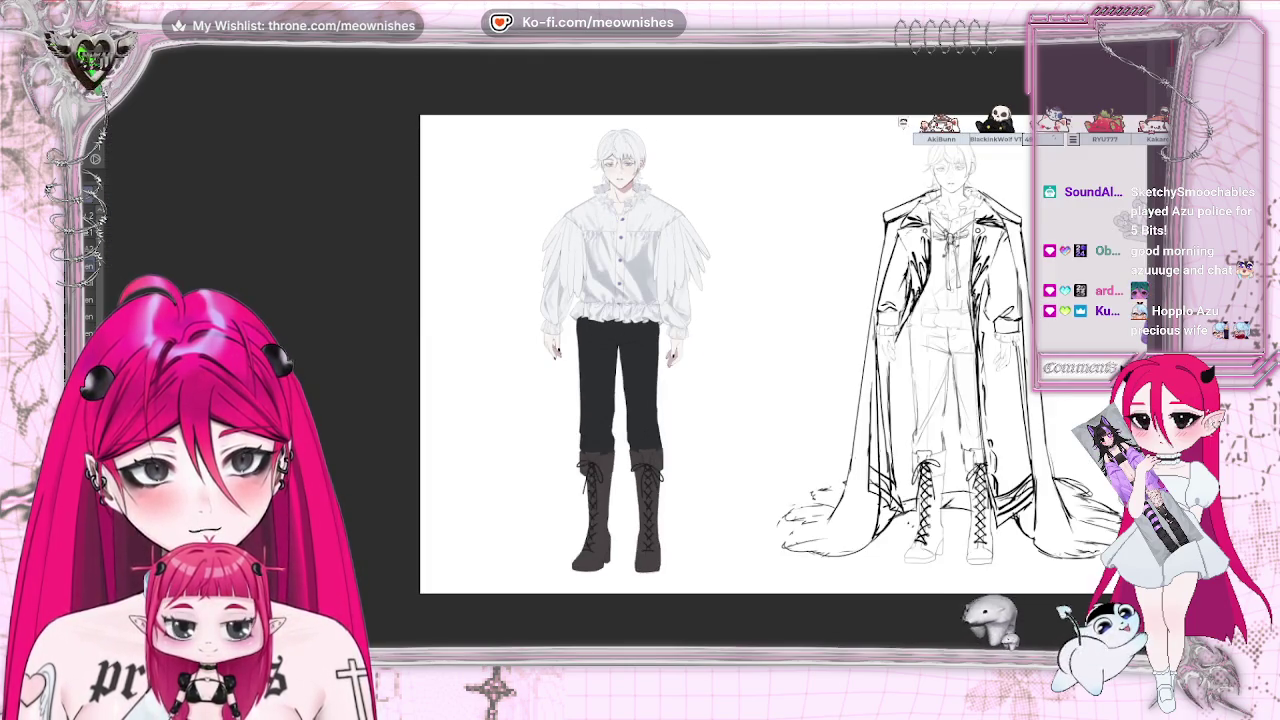
key("ctrl+minus")
key("ctrl+minus")
Zoom in to inspect the shirt and face, then fit the whole sheet
scroll(625, 355, "up", 2)
scroll(625, 355, "up", 3)
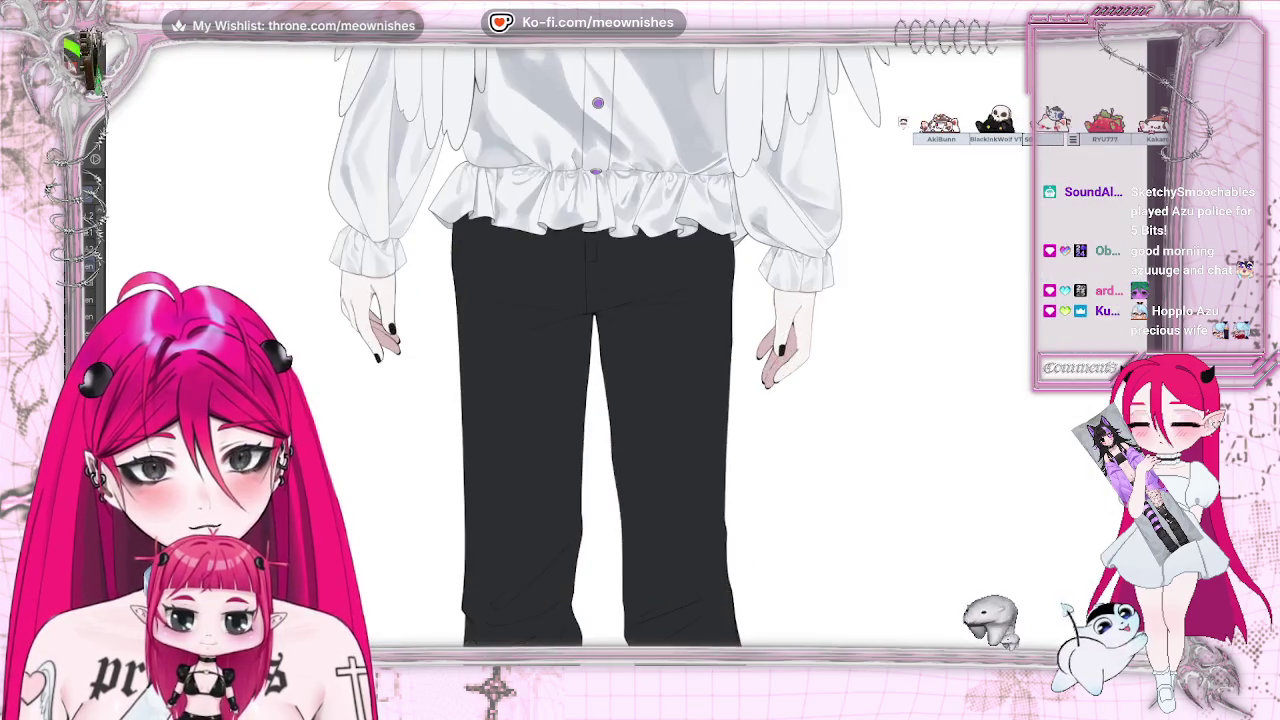
scroll(625, 355, "up", 1)
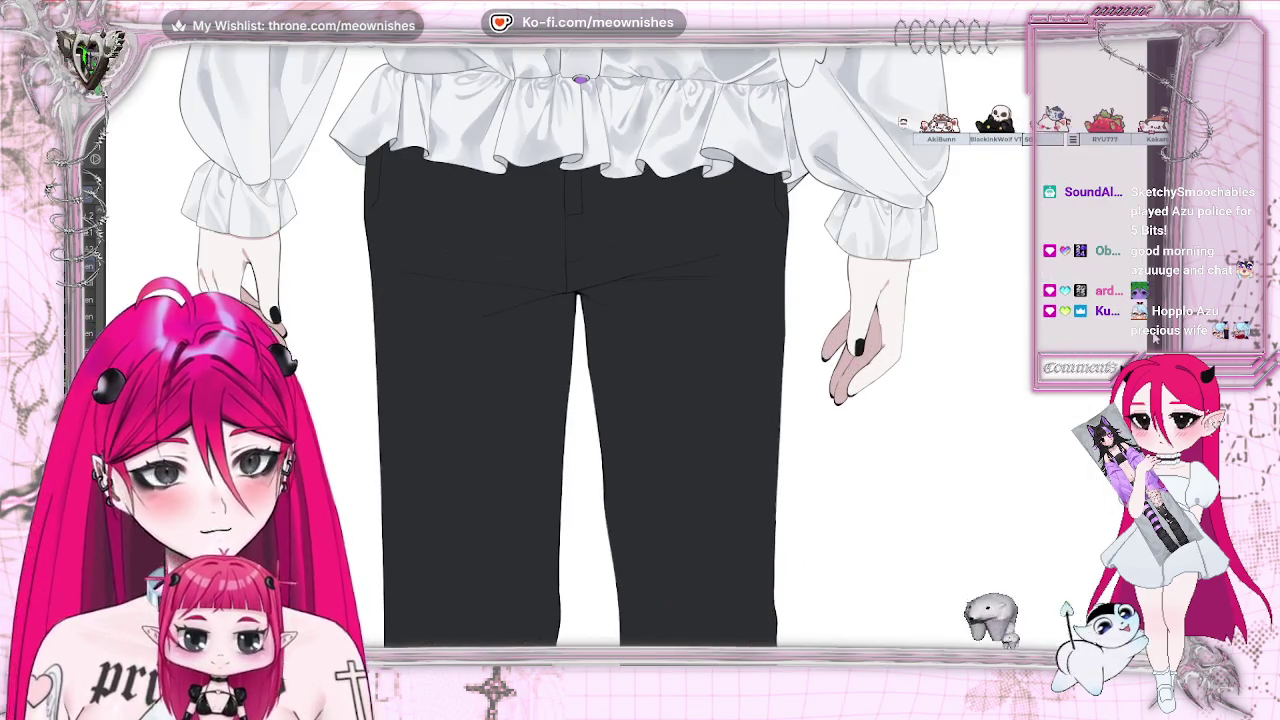
scroll(600, 350, "up", 3)
scroll(600, 350, "up", 3)
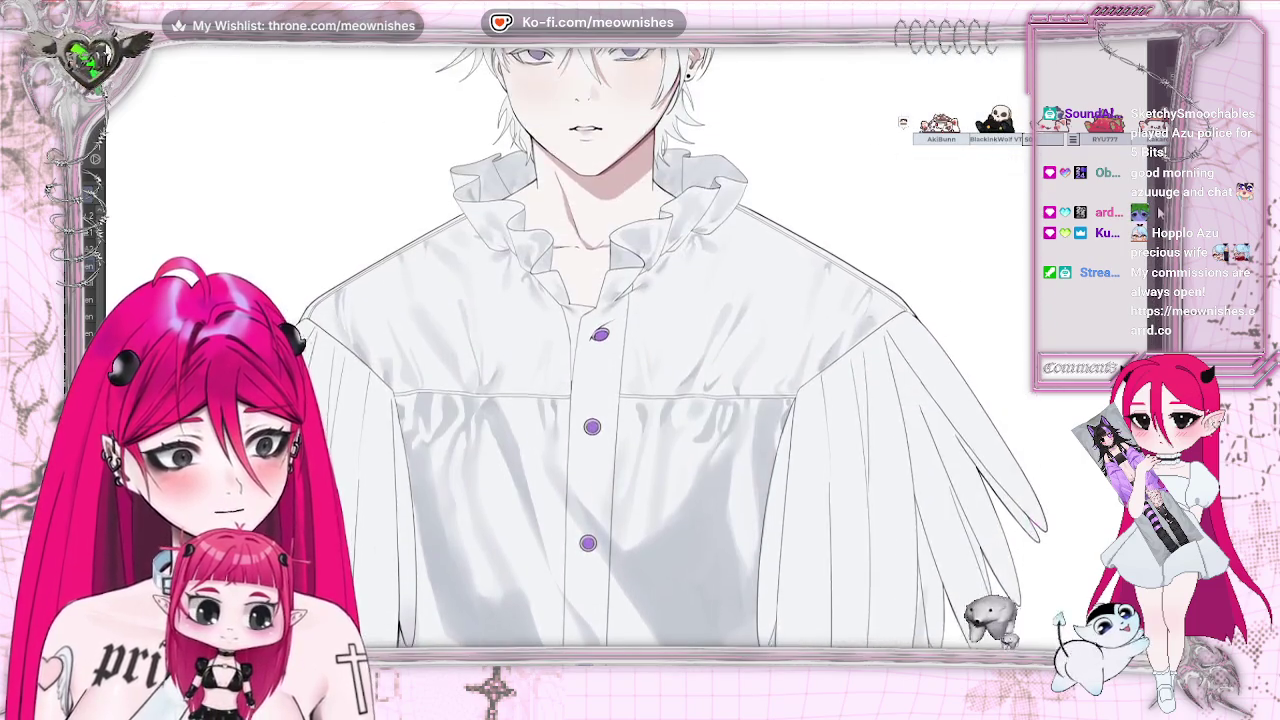
scroll(600, 350, "up", 2)
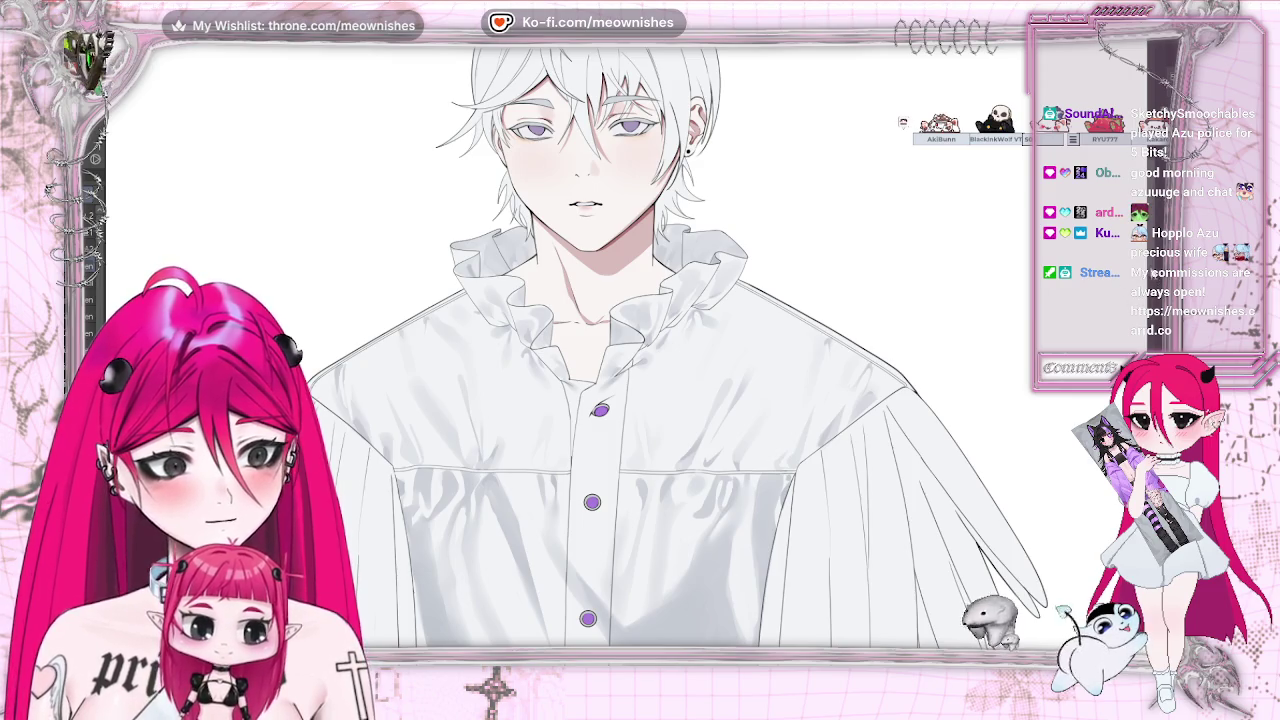
scroll(845, 257, "down", 5)
scroll(845, 257, "down", 1)
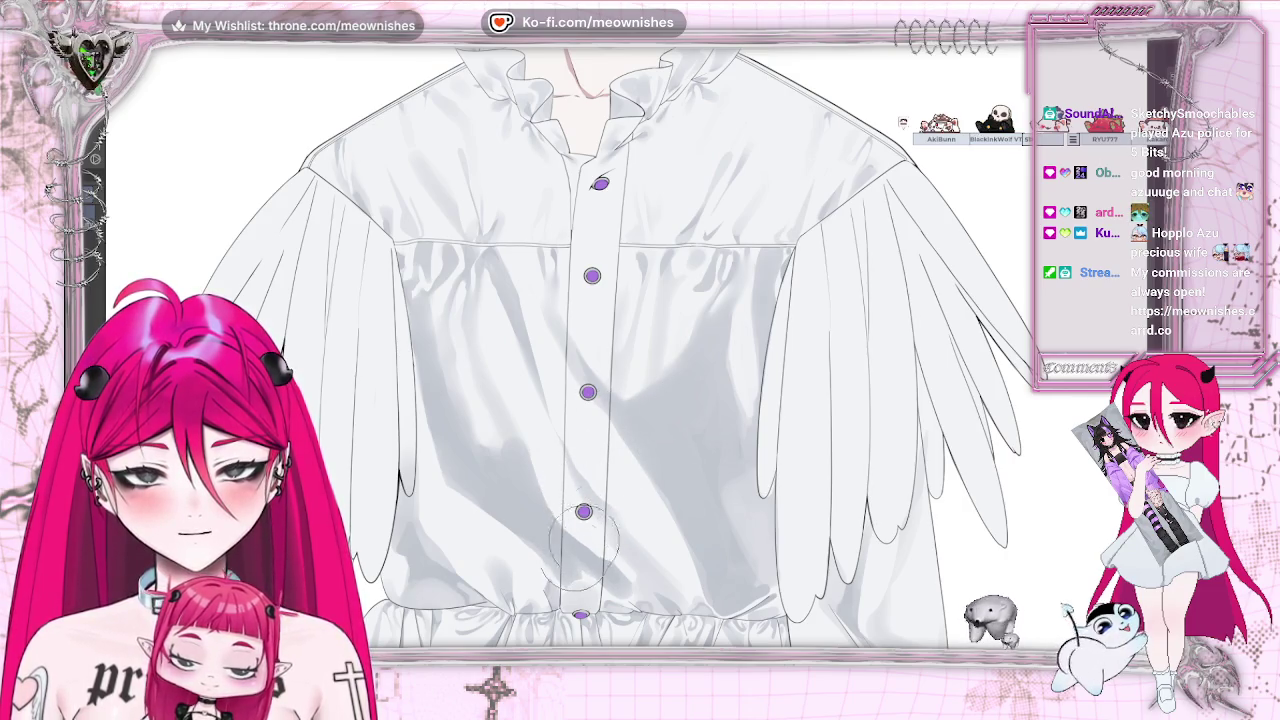
key("ctrl+0")
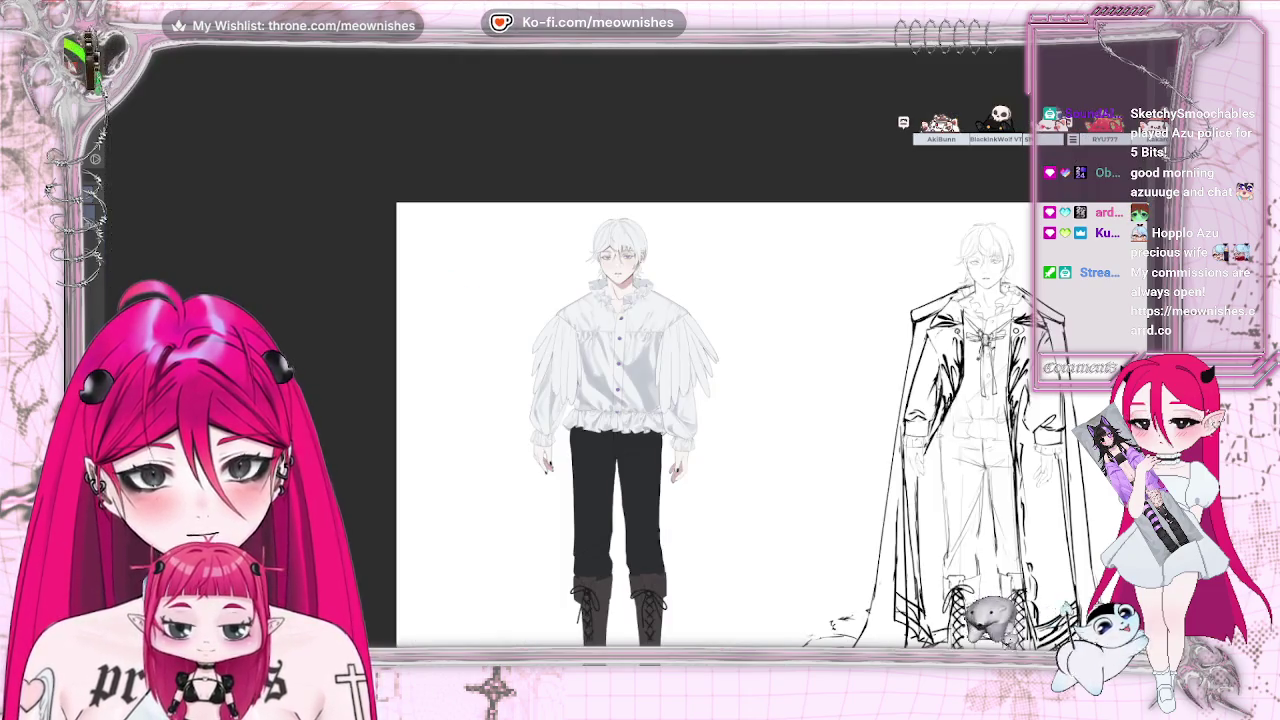
Paint soft grey satin shading on the white shirt body above the ruffled hem
key("ctrl+alt+0")
key("ctrl+plus")
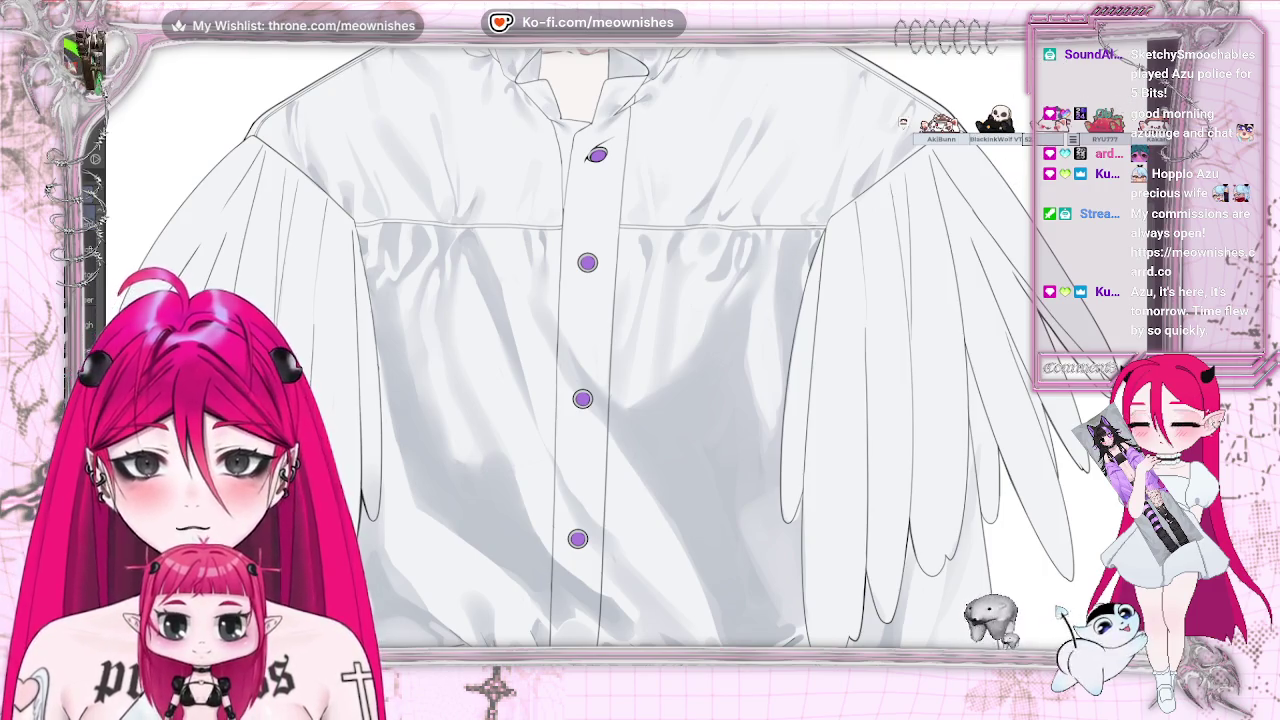
key("ctrl+0")
scroll(620, 388, "up", 2)
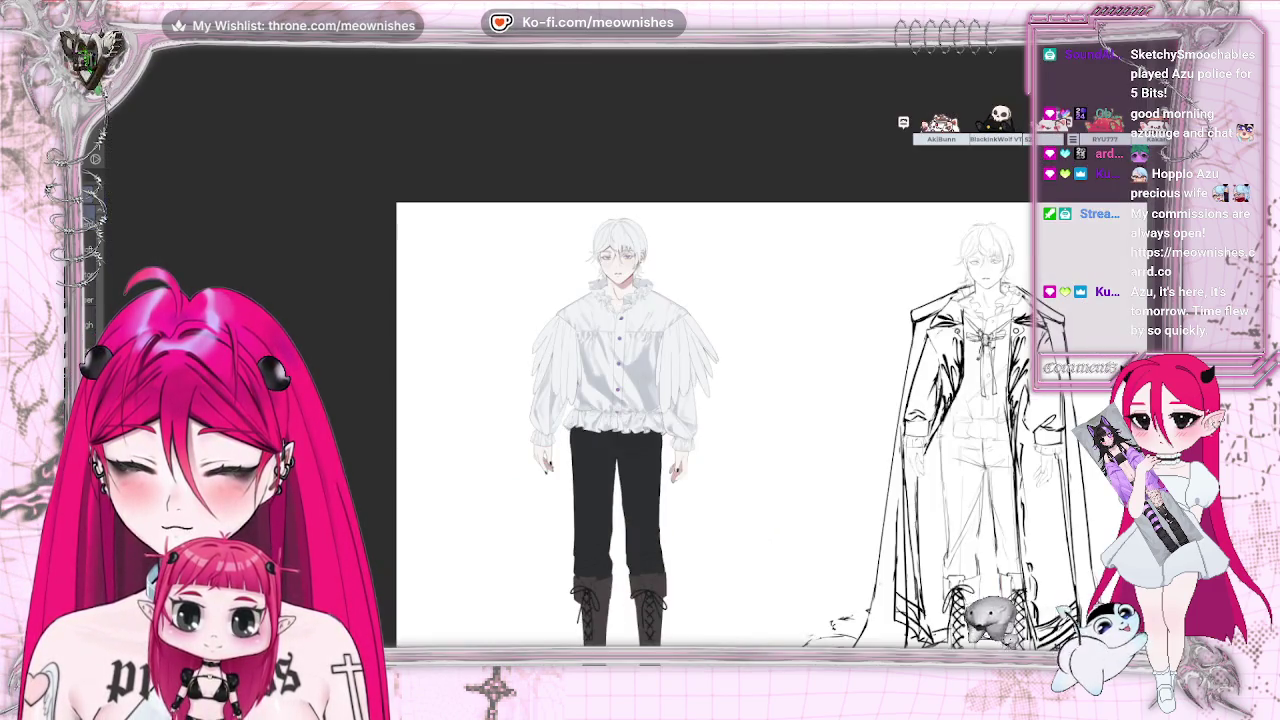
key("ctrl+0")
scroll(610, 380, "up", 1)
scroll(610, 380, "up", 1)
scroll(610, 380, "up", 1)
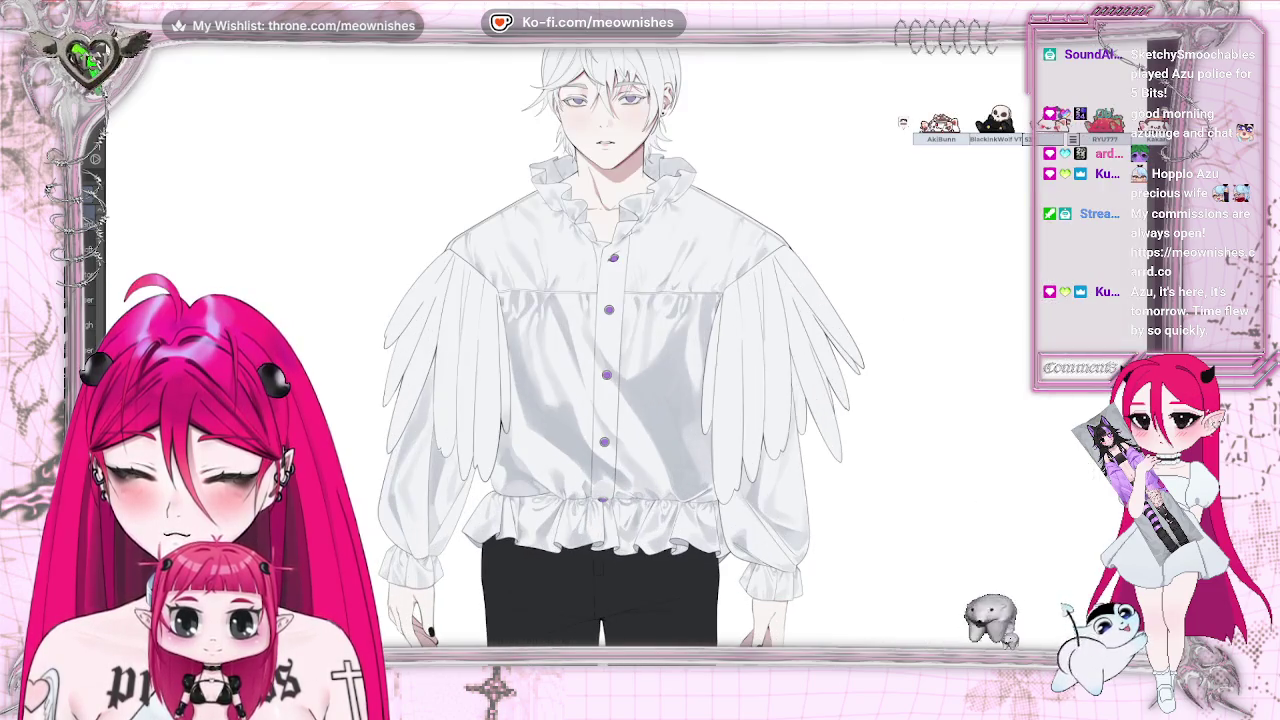
scroll(624, 354, "up", 1)
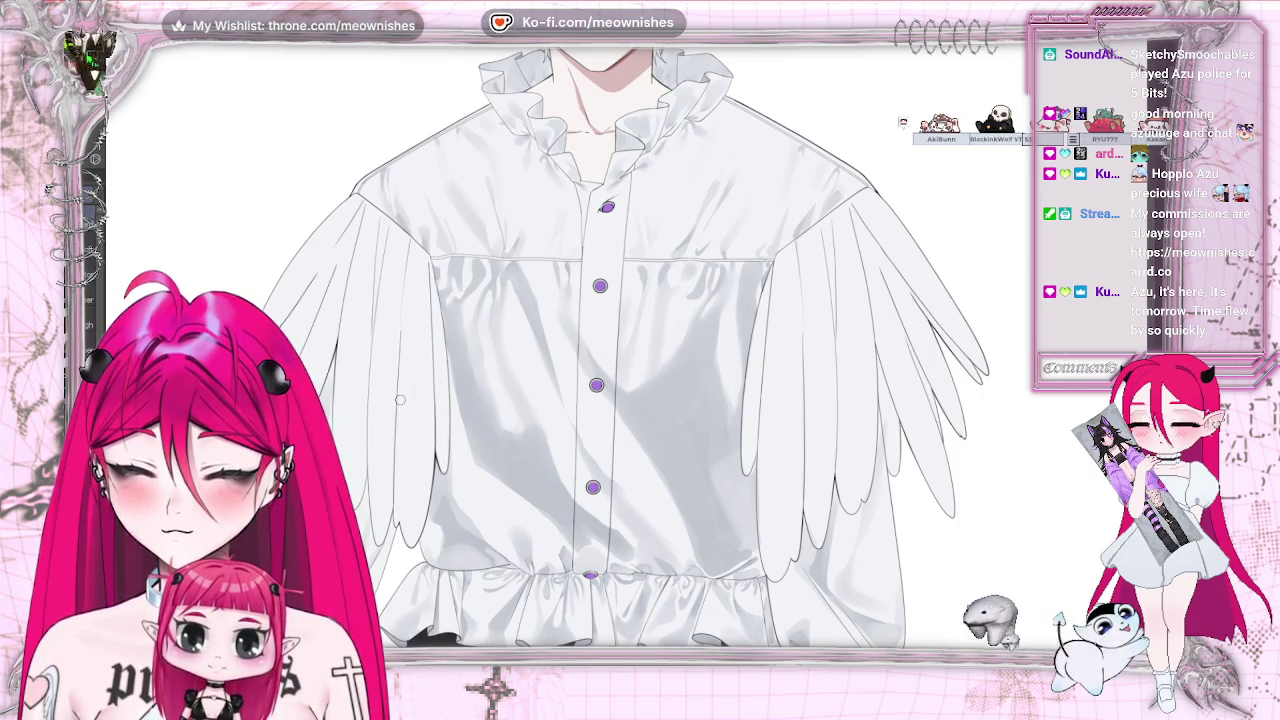
scroll(623, 348, "down", 3)
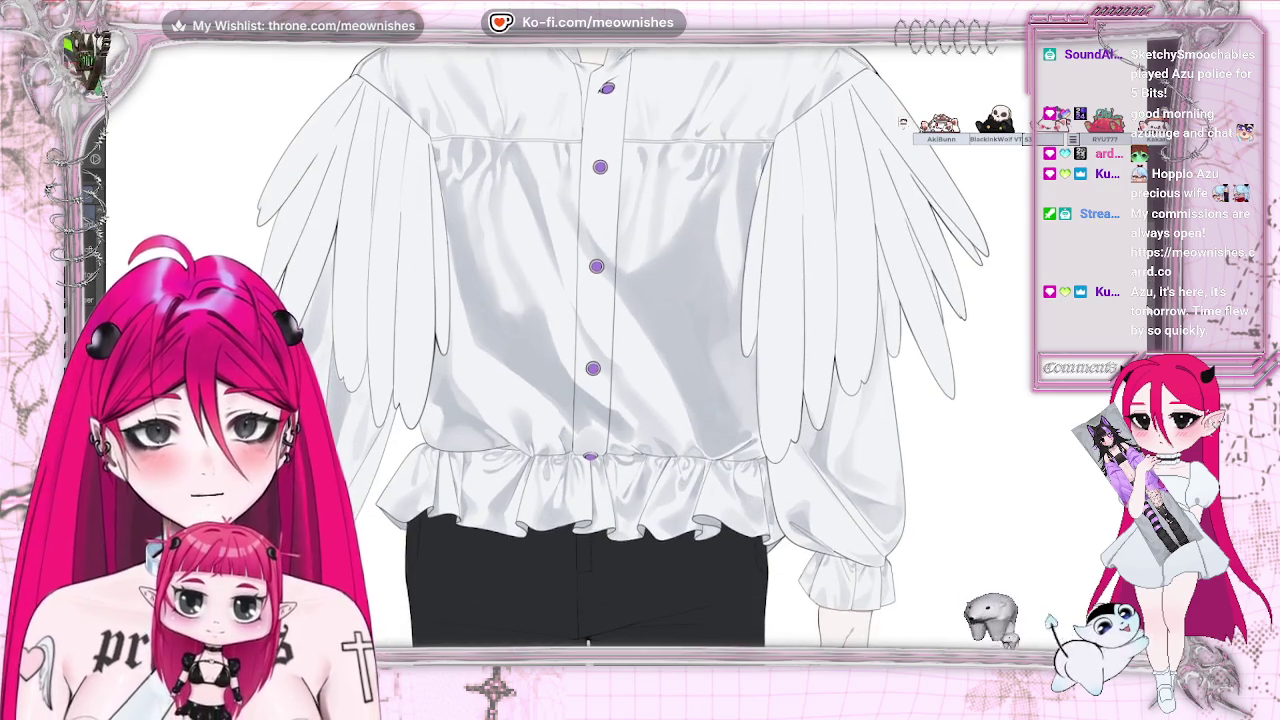
scroll(640, 400, "down", 1)
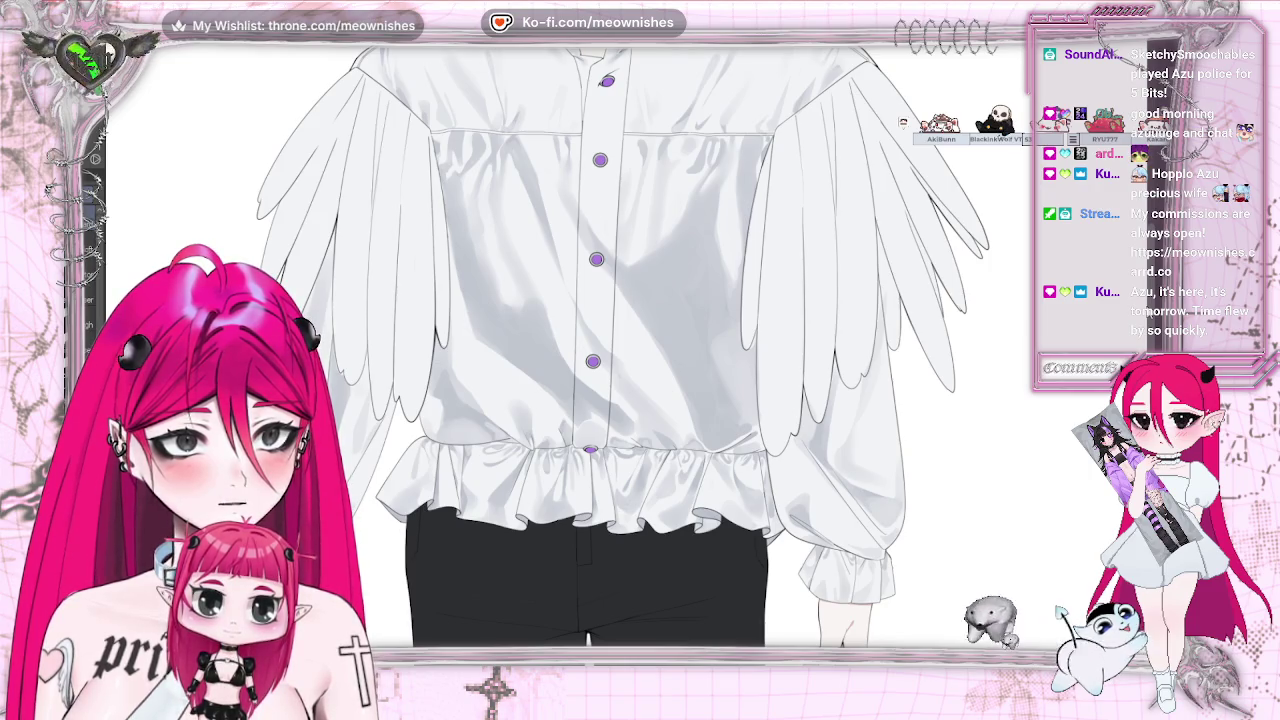
scroll(640, 350, "down", 1)
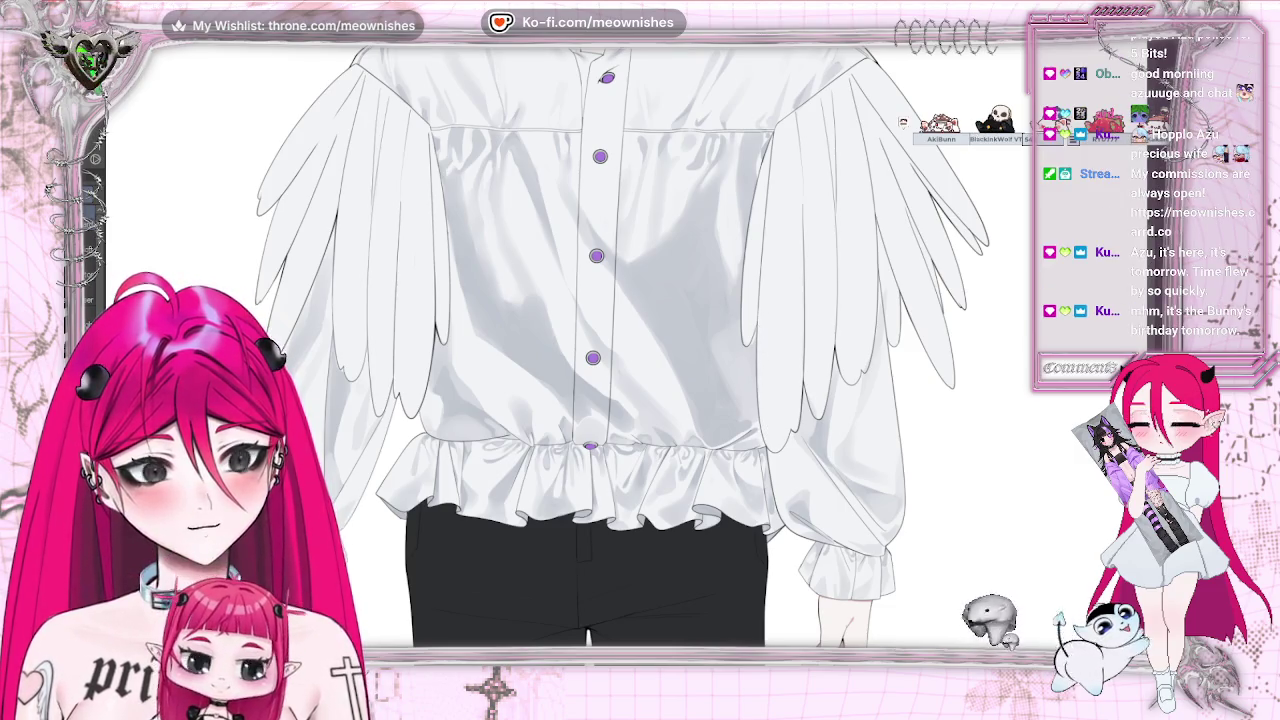
scroll(761, 321, "right", 3)
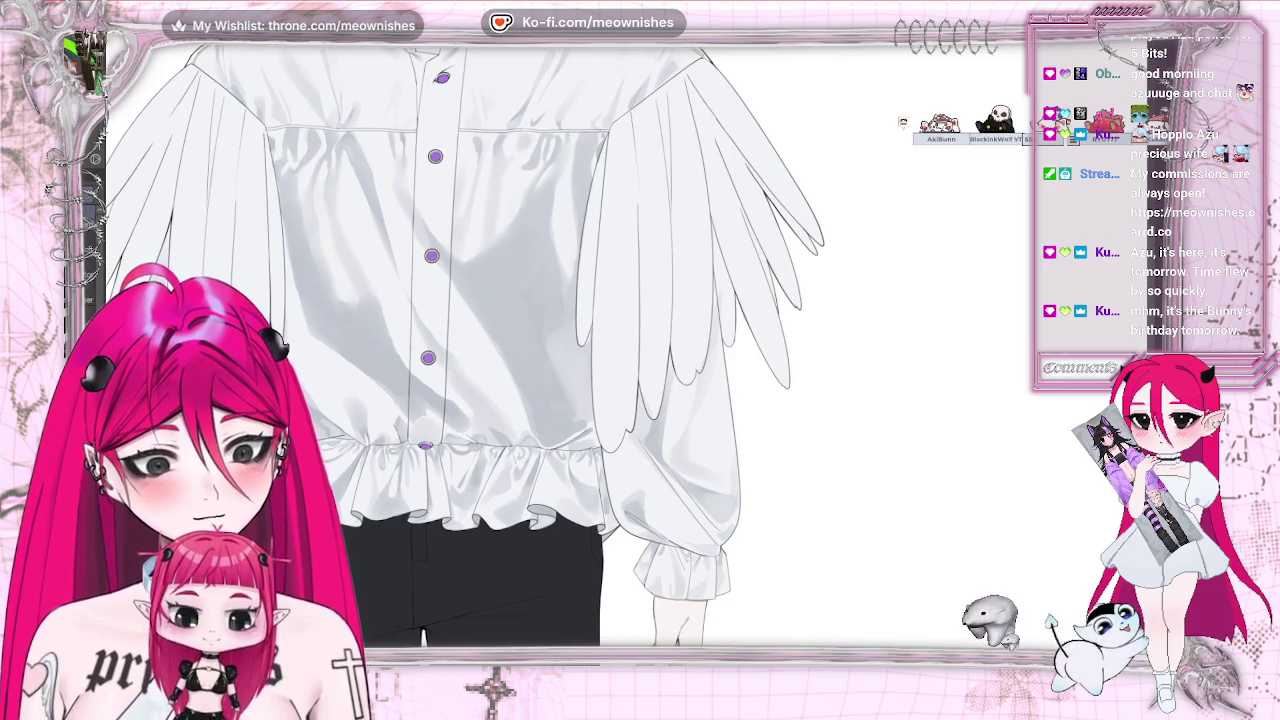
Paint soft grey fold shadows on the sleeve fabric under the feathered wing
scroll(169, 120, "up", 1)
scroll(169, 120, "up", 3)
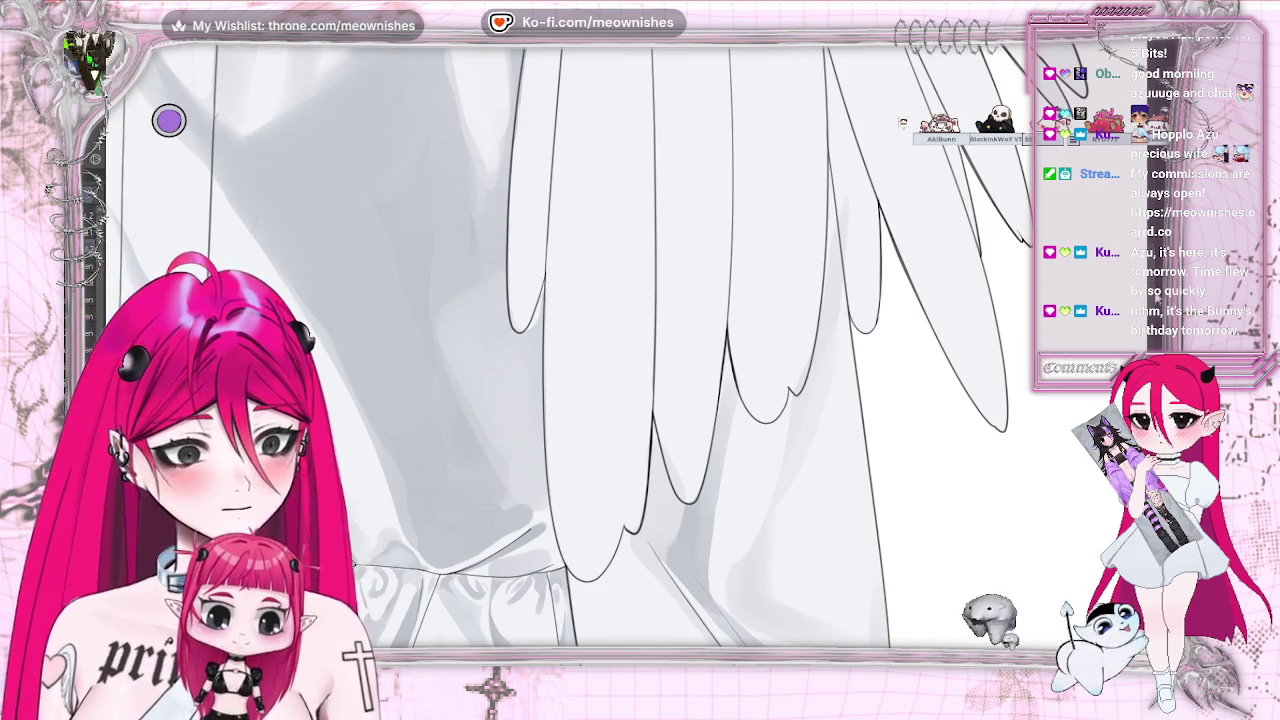
scroll(169, 120, "up", 4)
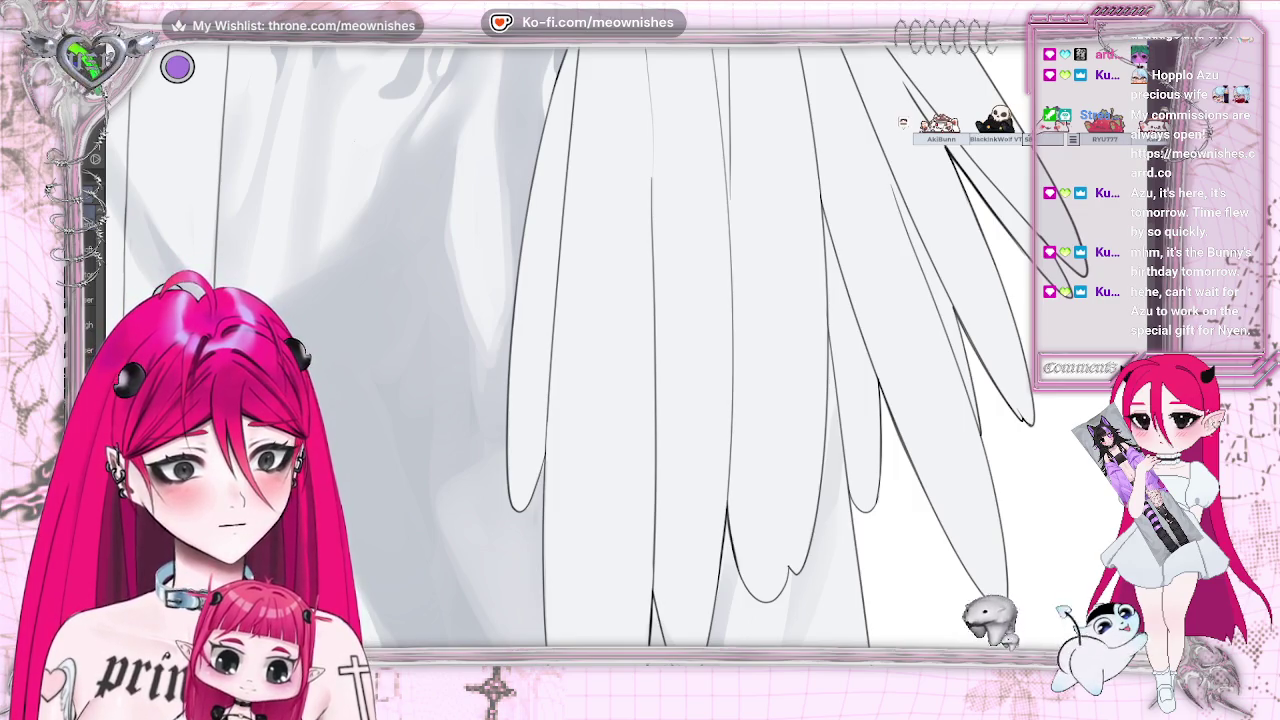
left_click_drag(177, 67, 1048, 539)
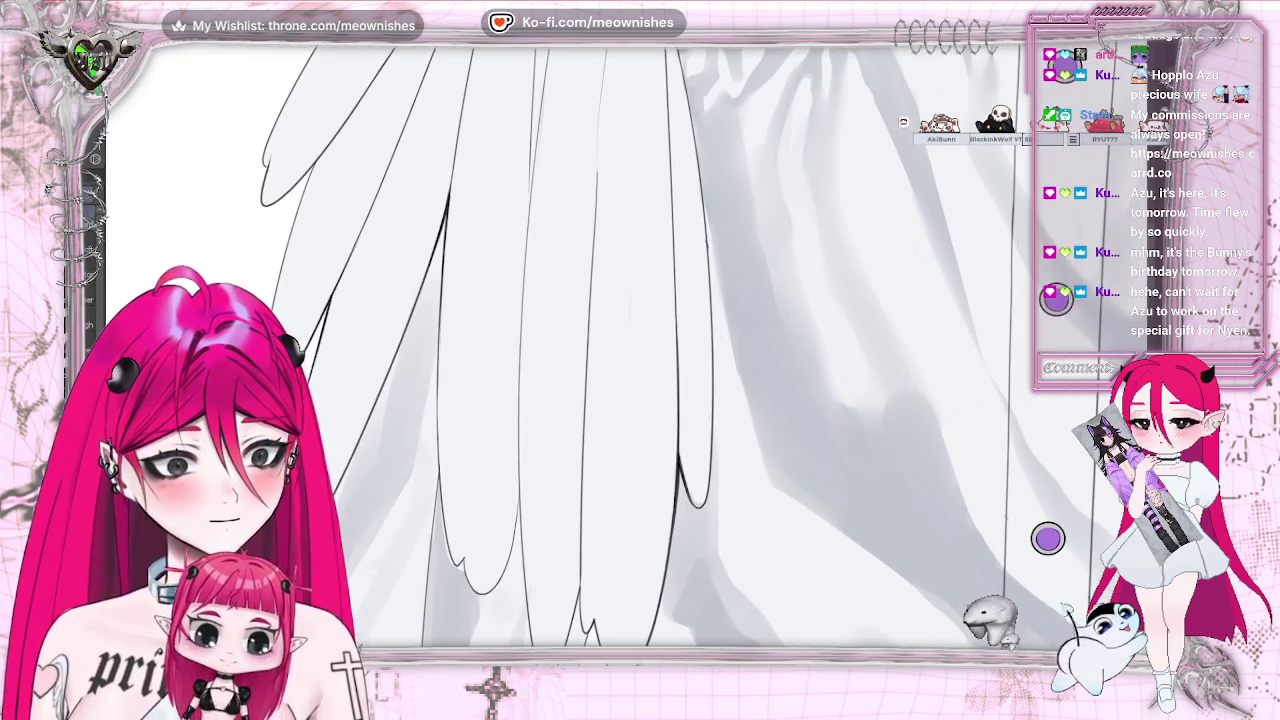
scroll(533, 437, "down", 3)
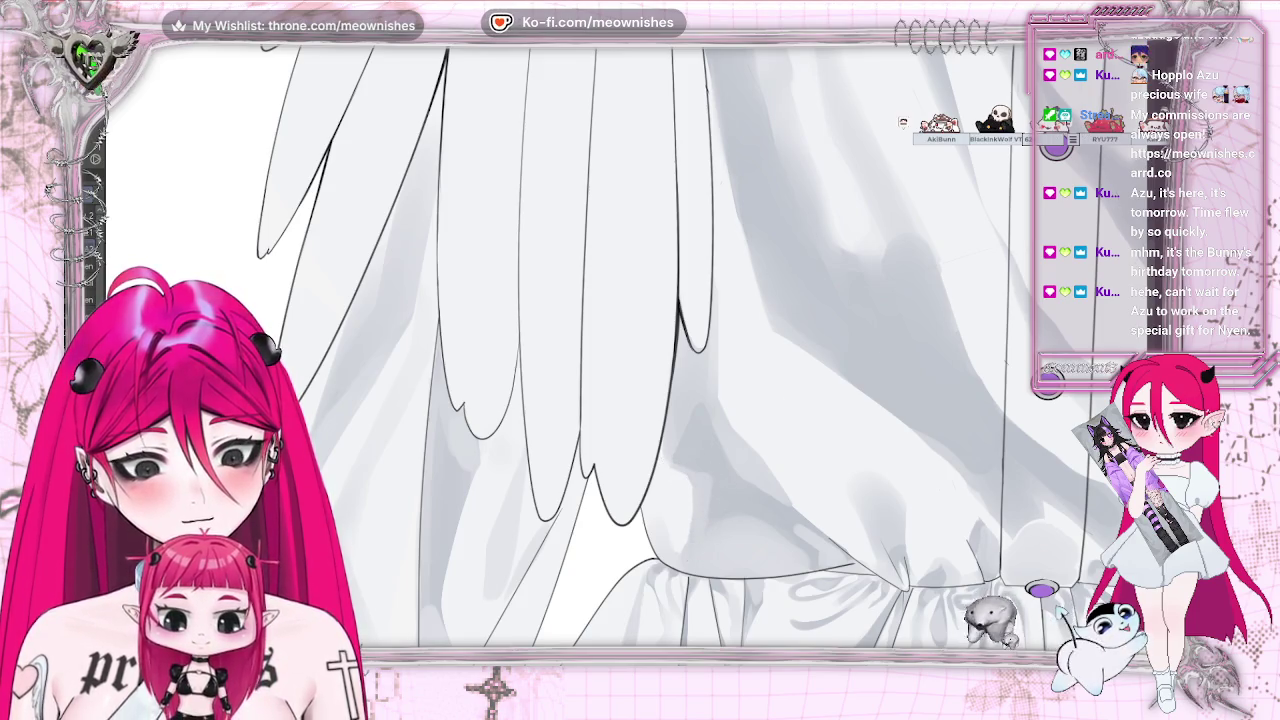
key("ctrl+0")
key("ctrl+plus")
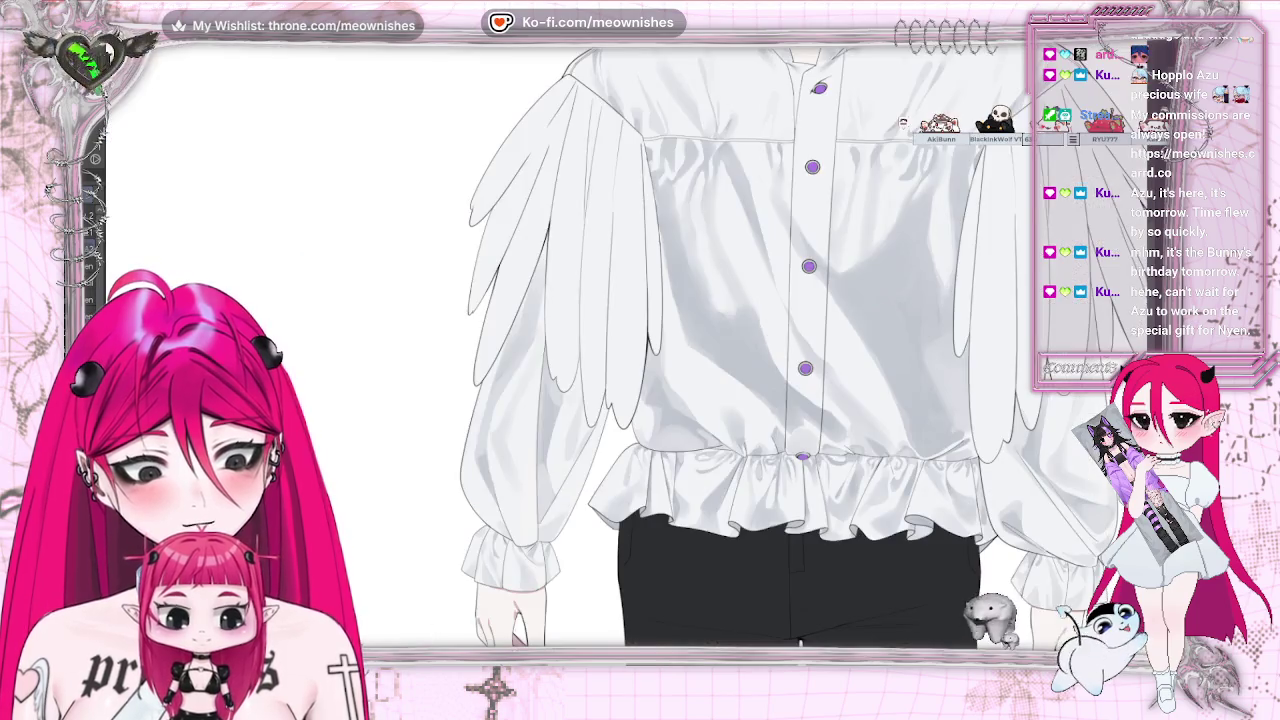
Shade satin folds on the shoulder and upper sleeve, then fit the whole figure in view
key("ctrl+plus")
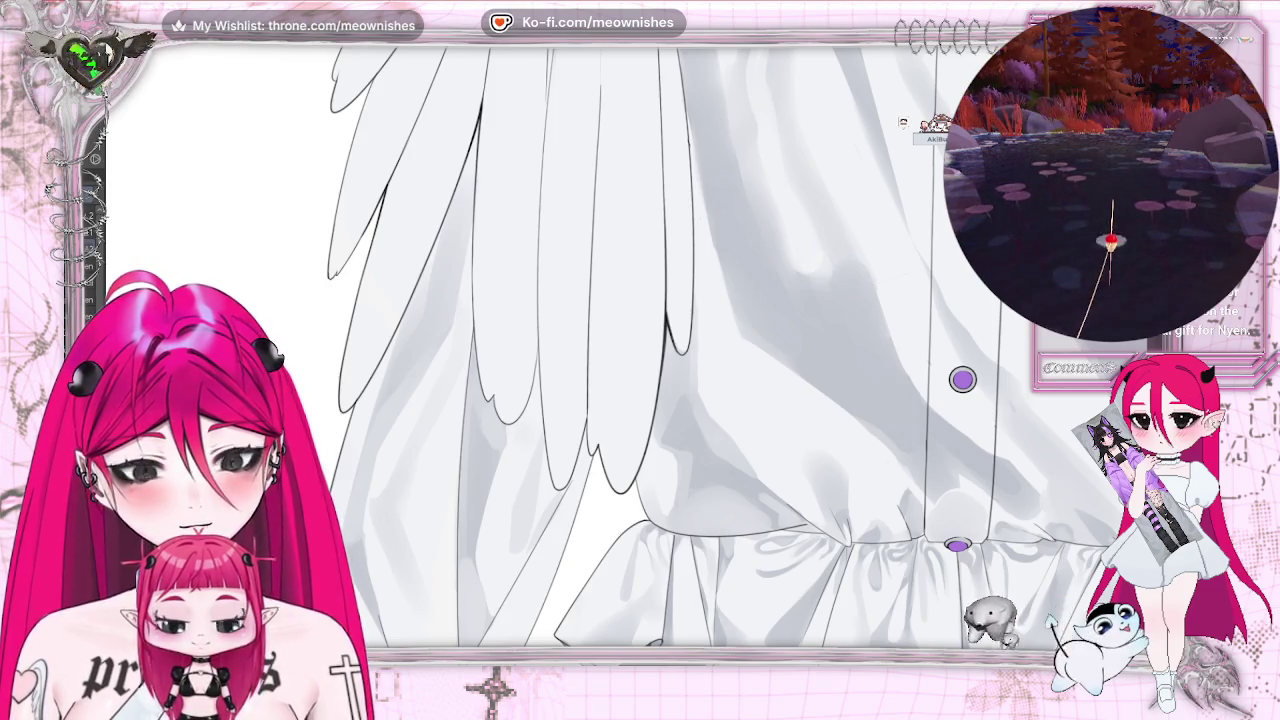
scroll(640, 350, "up", 3)
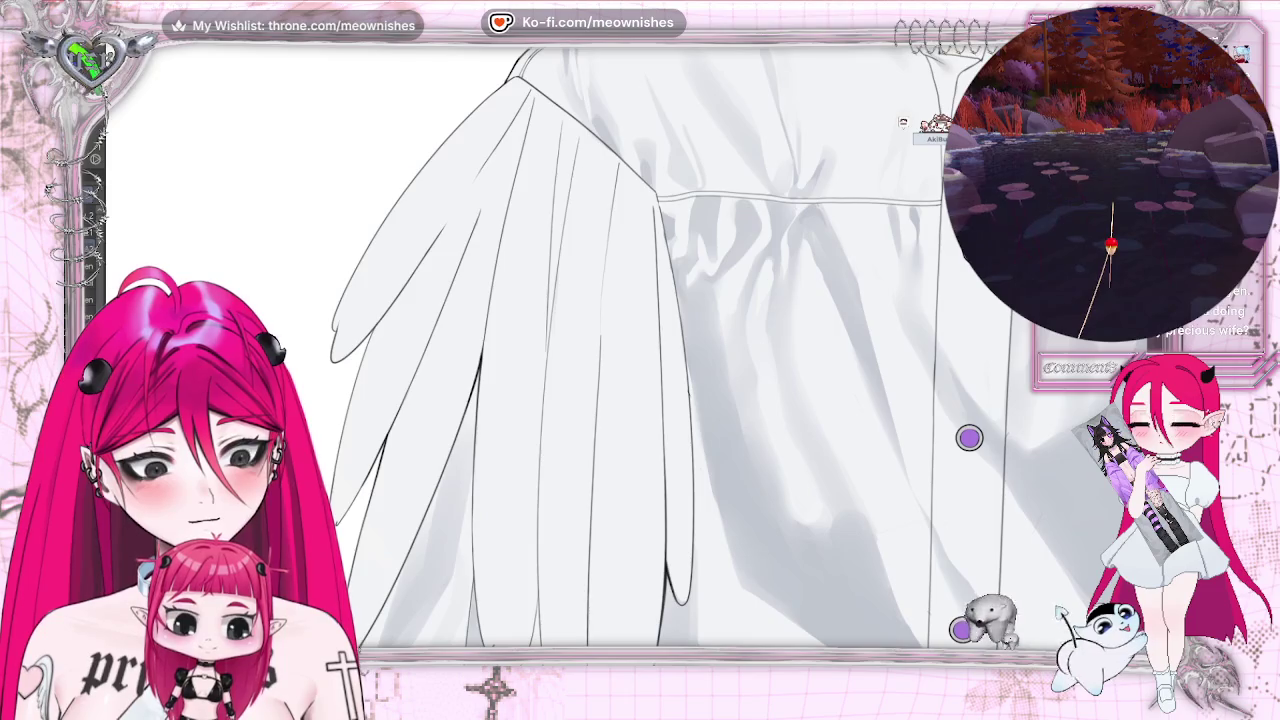
scroll(640, 350, "up", 2)
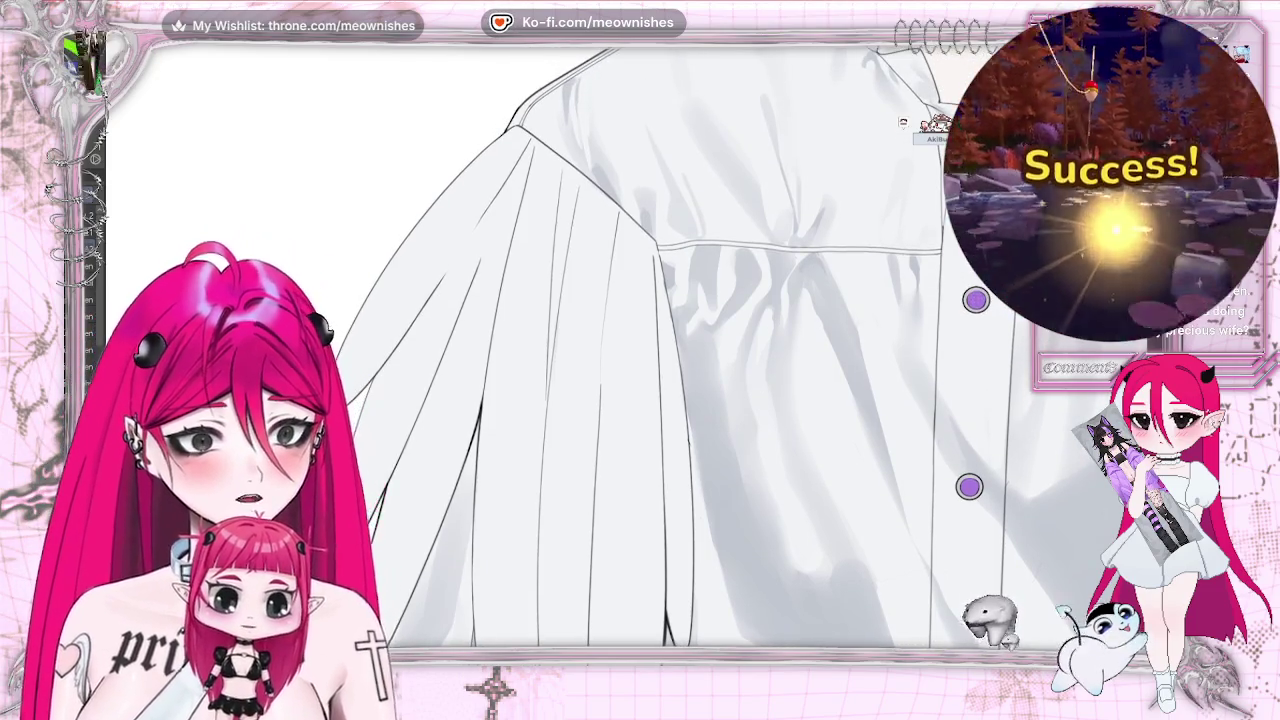
scroll(640, 350, "up", 2)
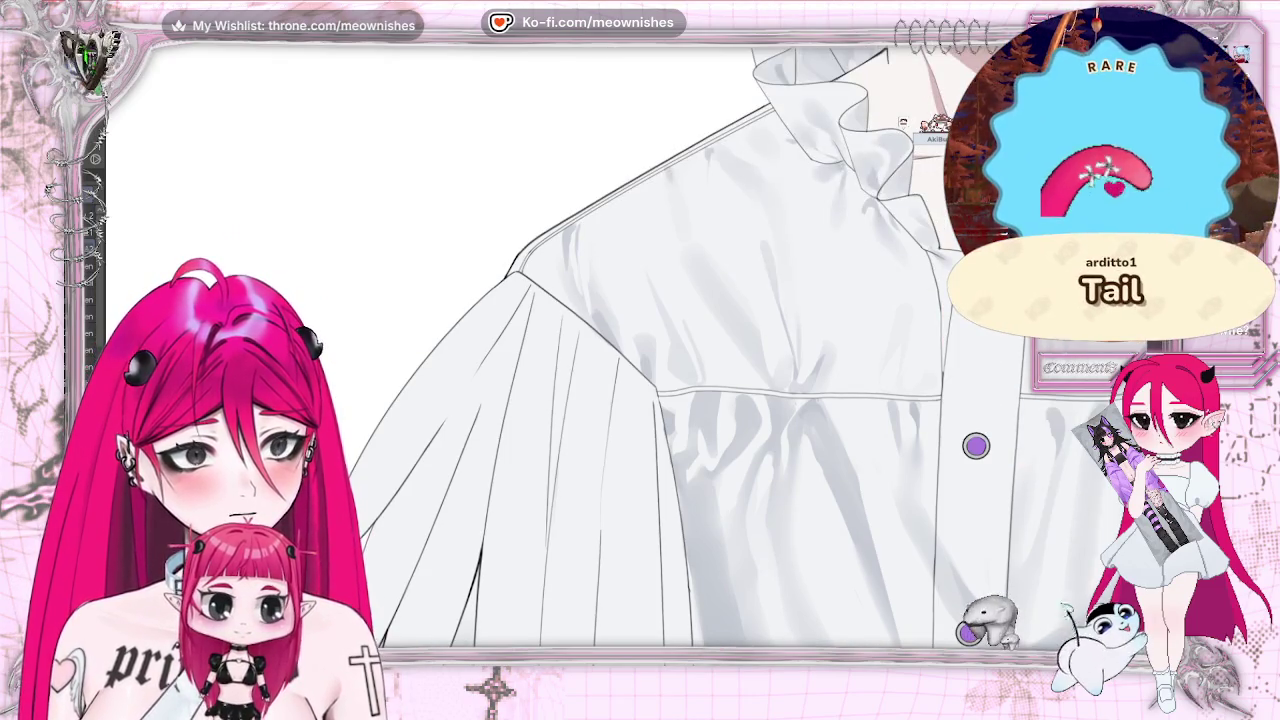
scroll(507, 182, "up", 2)
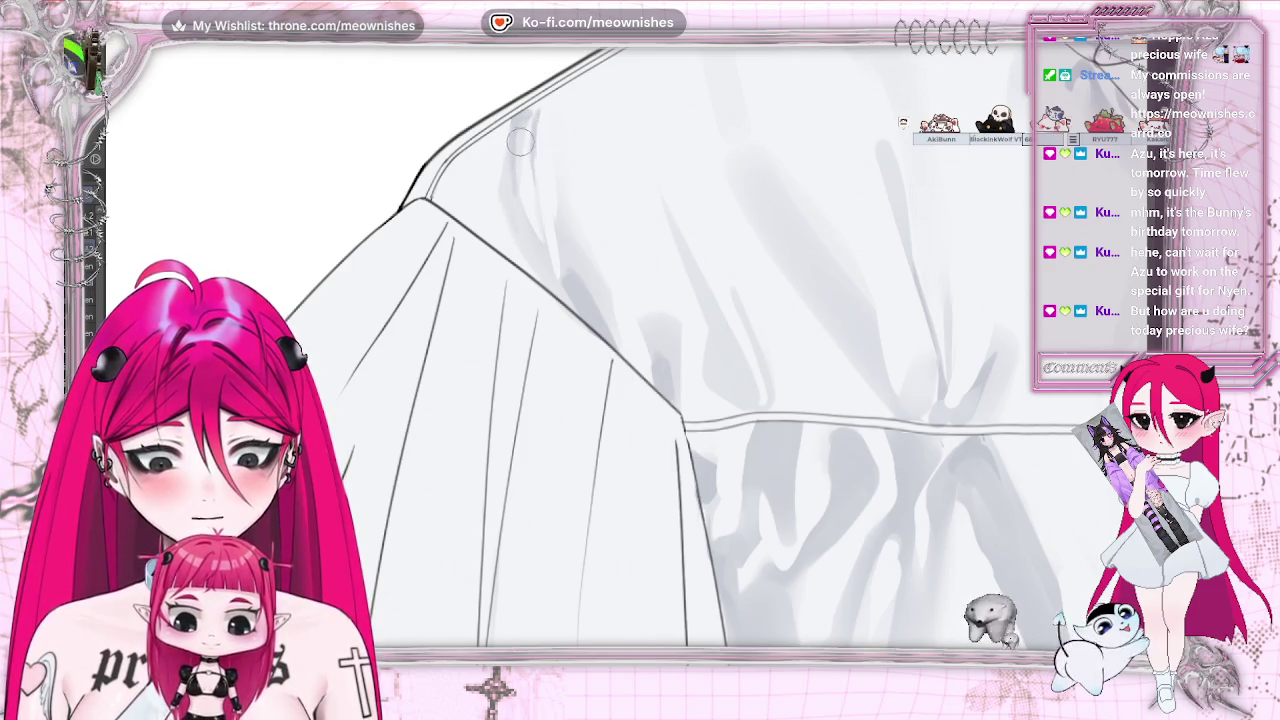
key("ctrl+0")
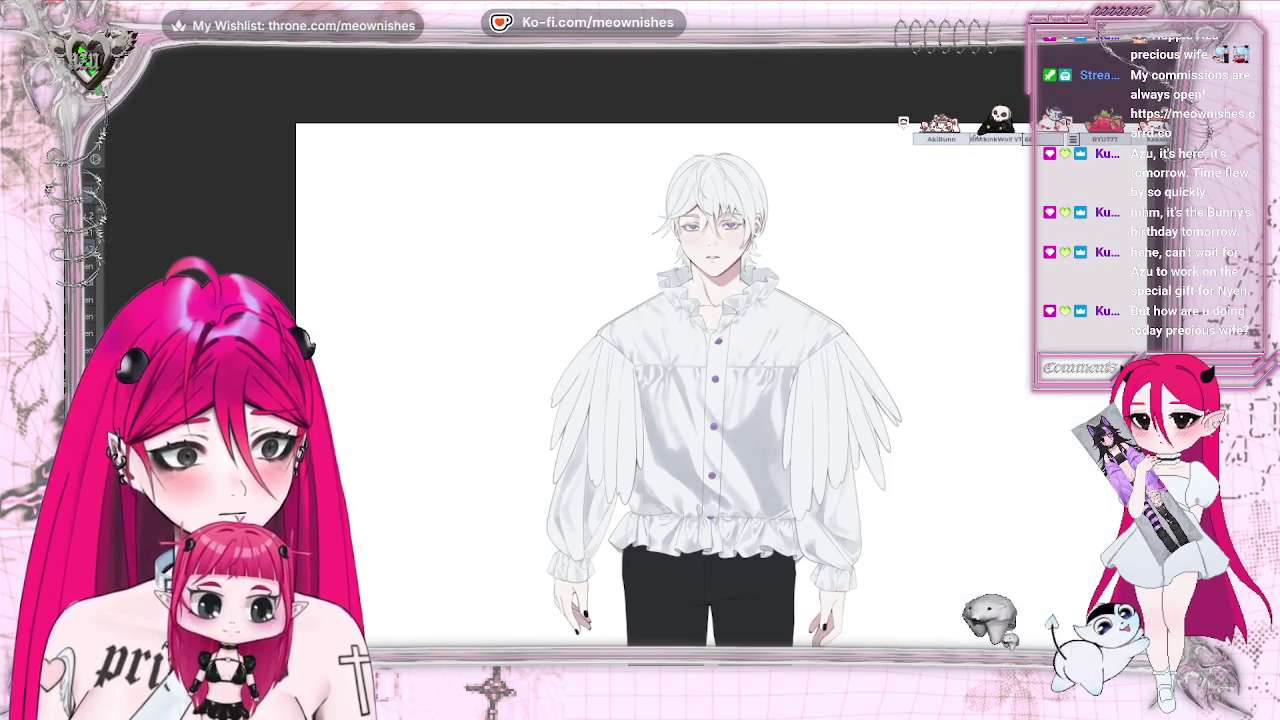
Paint fold shading on the left shoulder and yoke seam, then pan to the front buttons
key("ctrl+plus")
key("ctrl+plus")
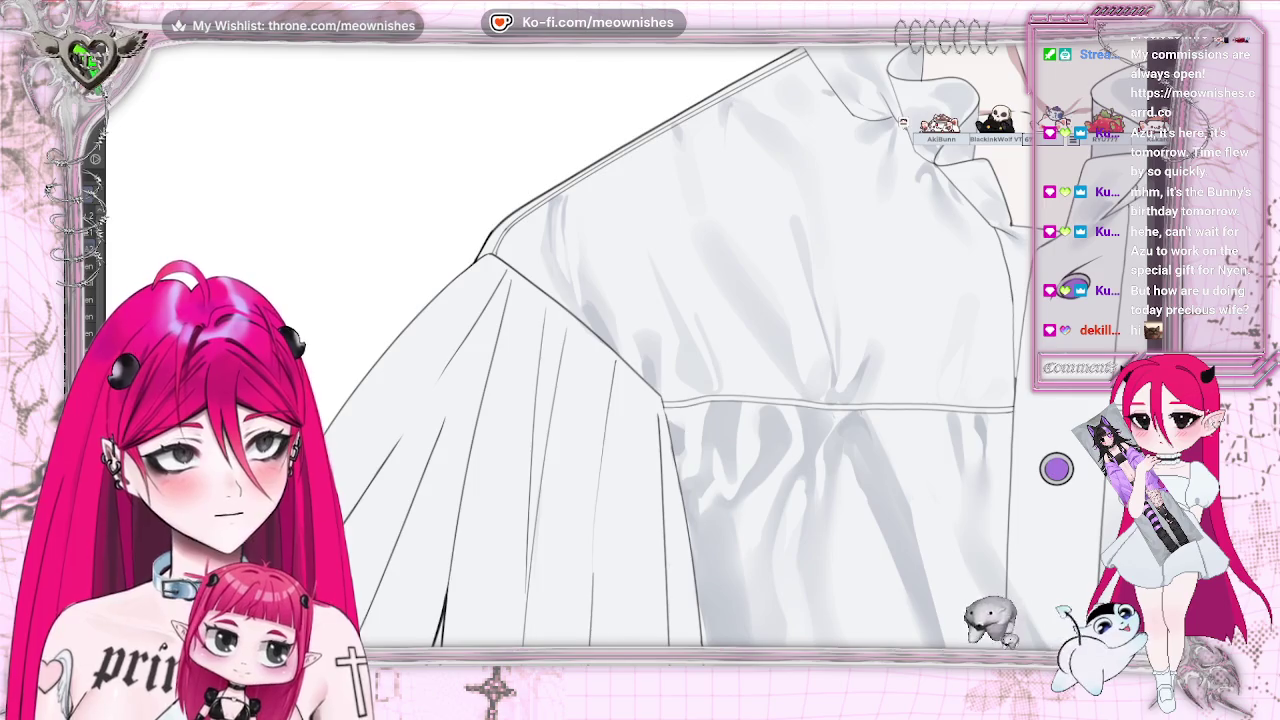
left_click_drag(423, 205, 791, 205)
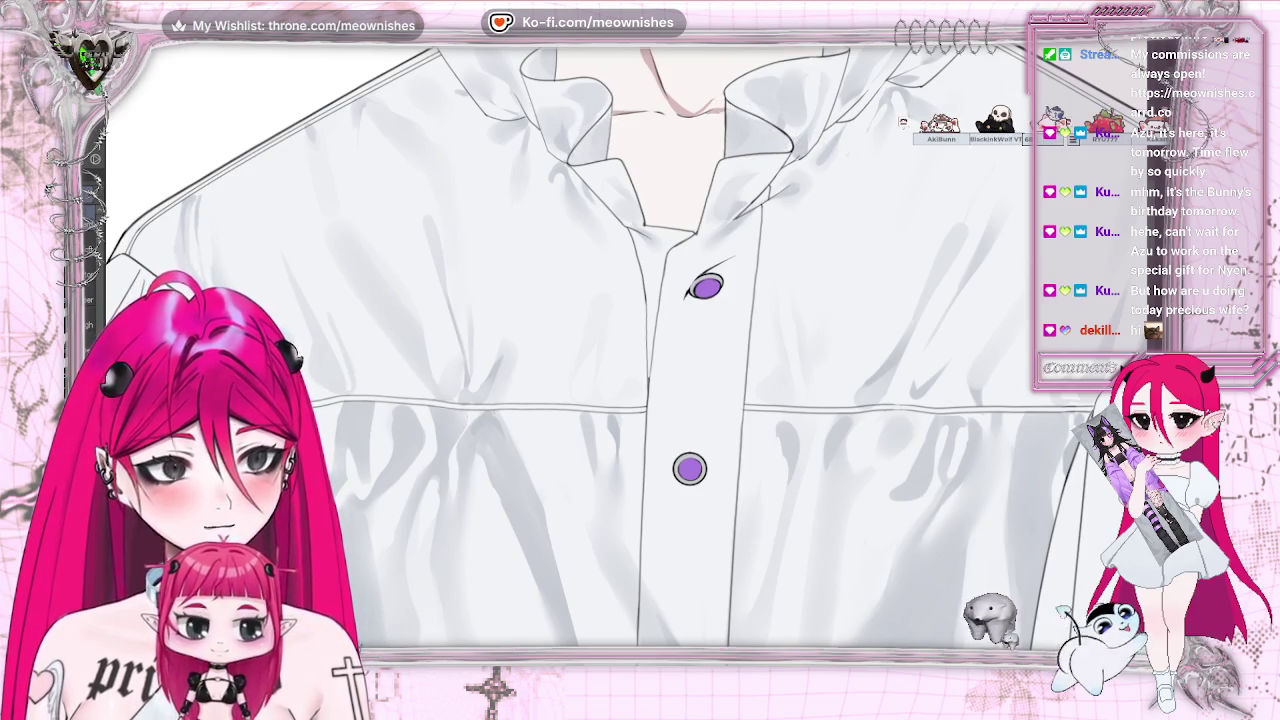
Shade the ruffled collar and the placket around the top purple buttons in soft grey
scroll(610, 345, "up", 3)
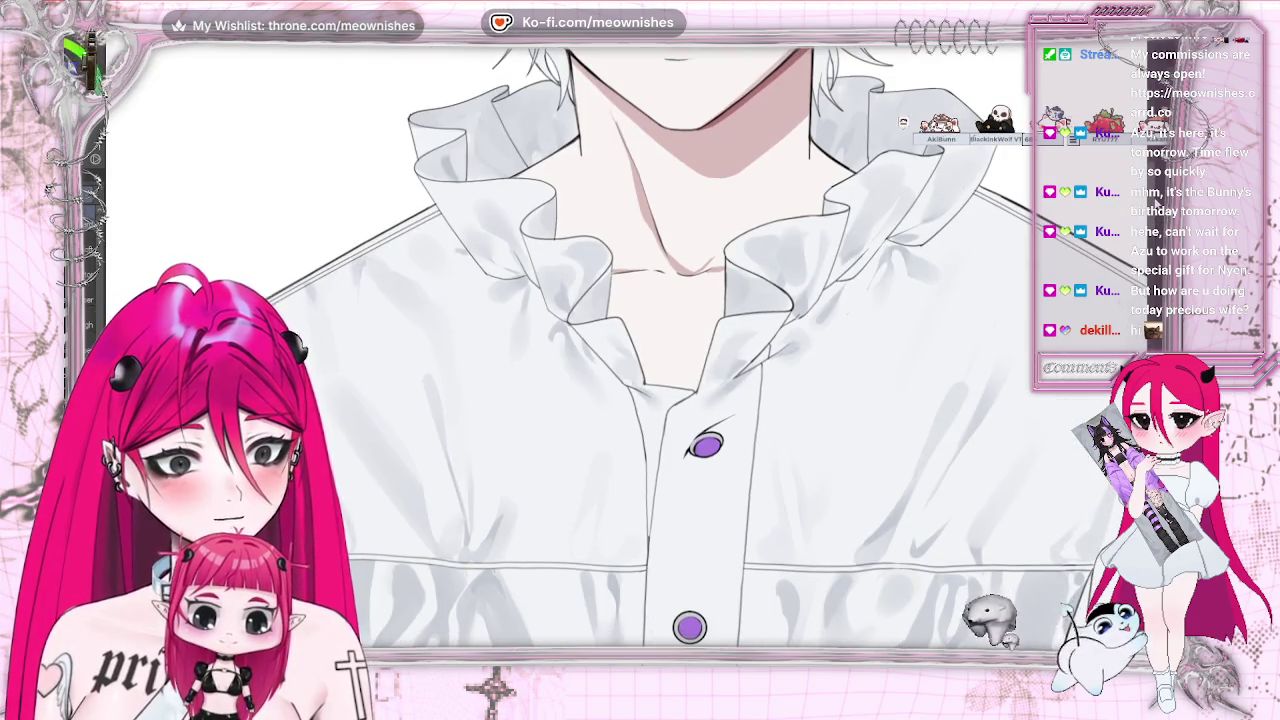
scroll(700, 350, "up", 1)
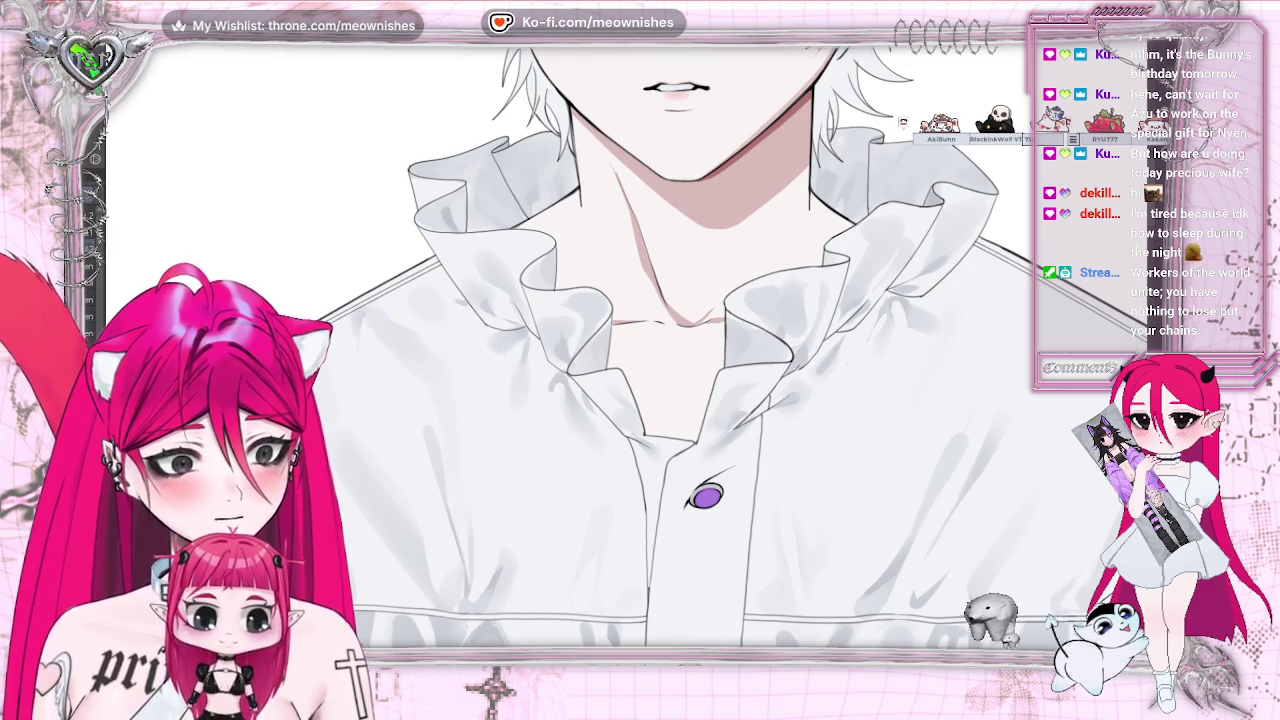
scroll(640, 380, "down", 5)
scroll(640, 300, "up", 3)
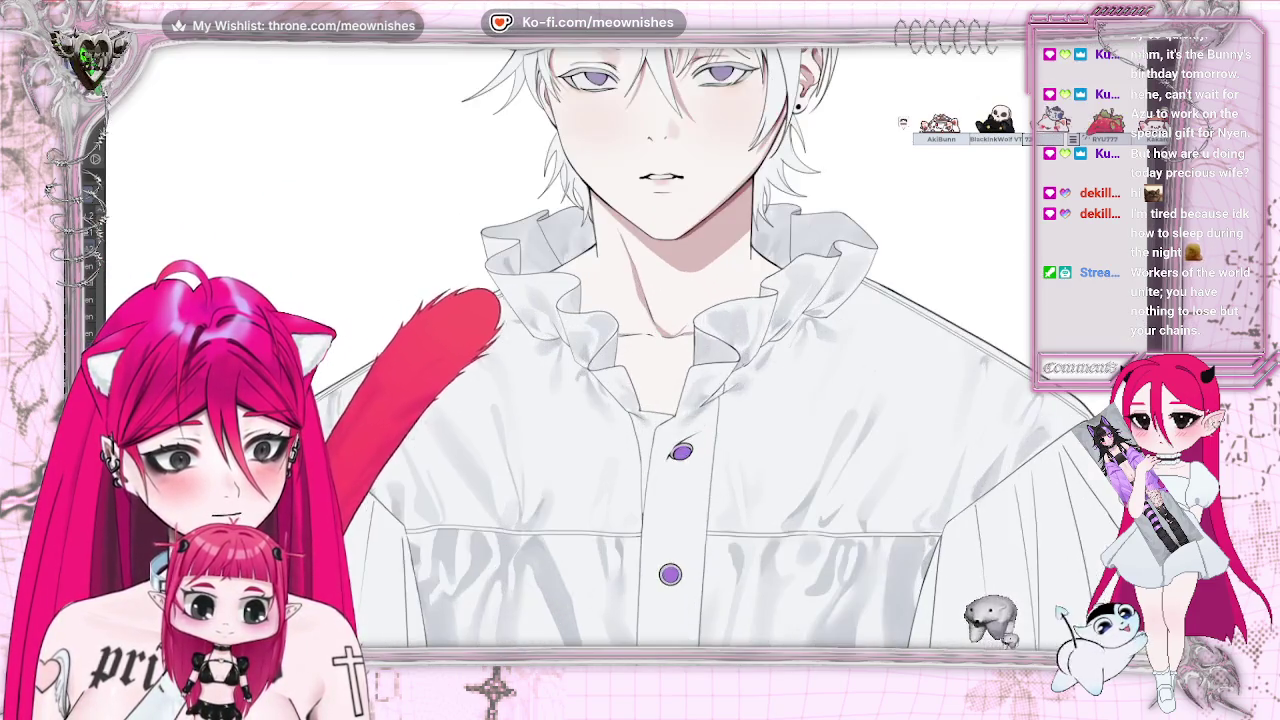
Add darker grey shadows inside the ruffle folds around the neck
scroll(640, 300, "up", 2)
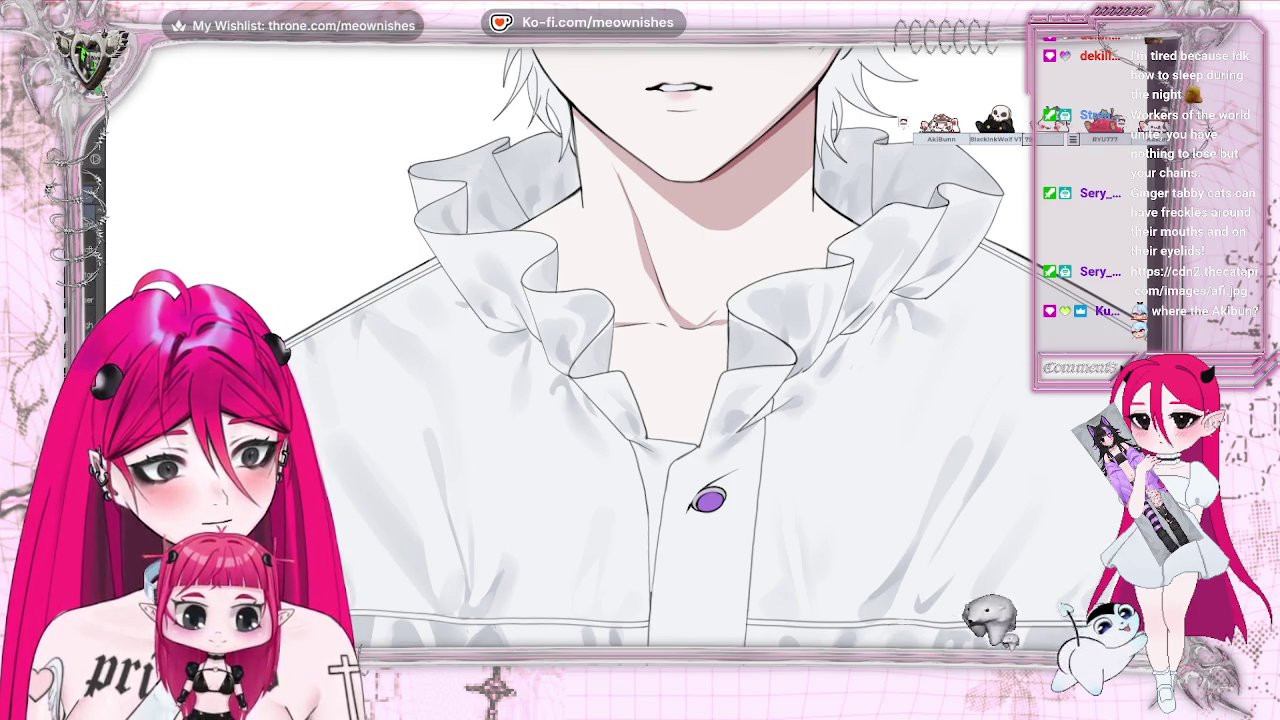
key("ctrl+0")
scroll(626, 362, "down", 3)
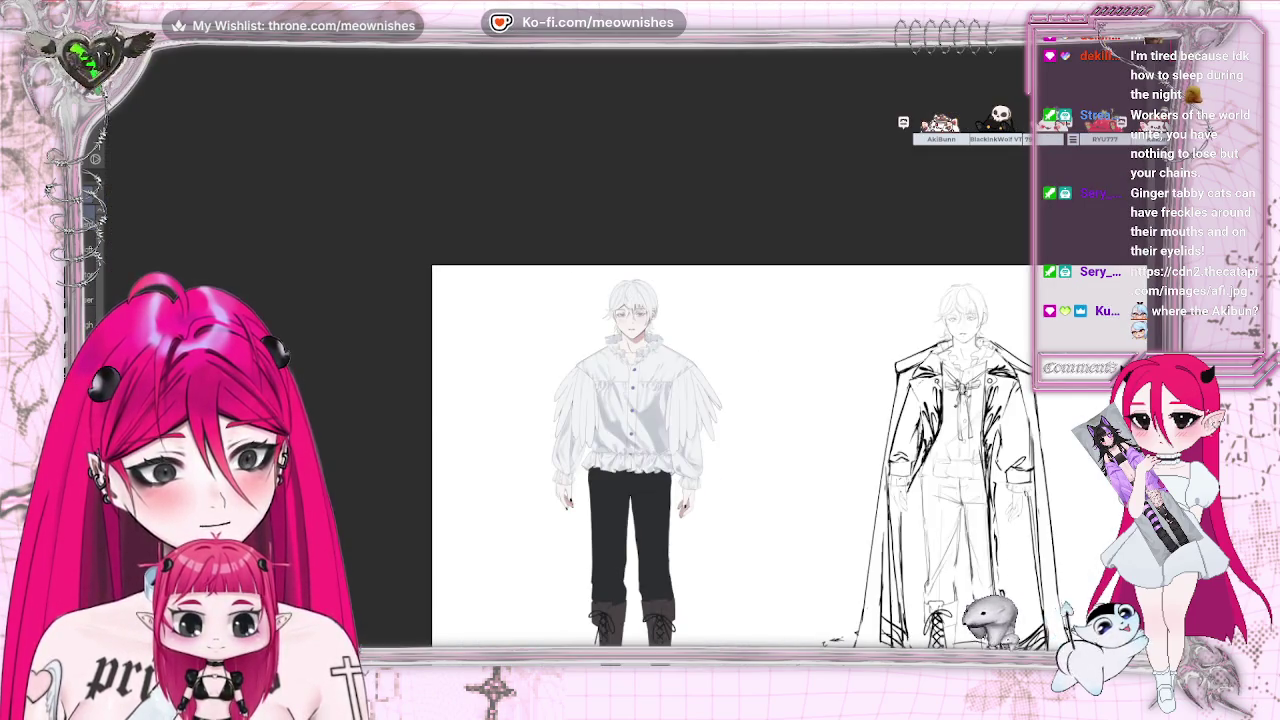
scroll(634, 360, "up", 5)
scroll(634, 360, "up", 2)
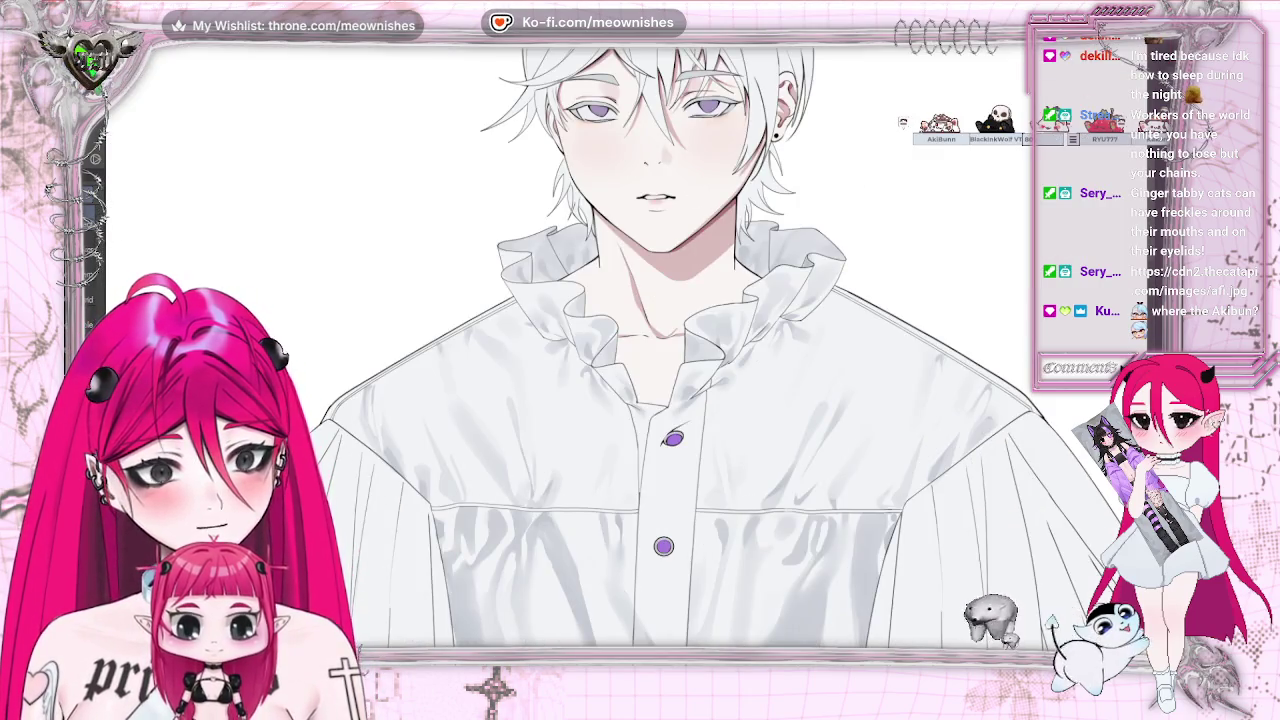
scroll(610, 330, "up", 1)
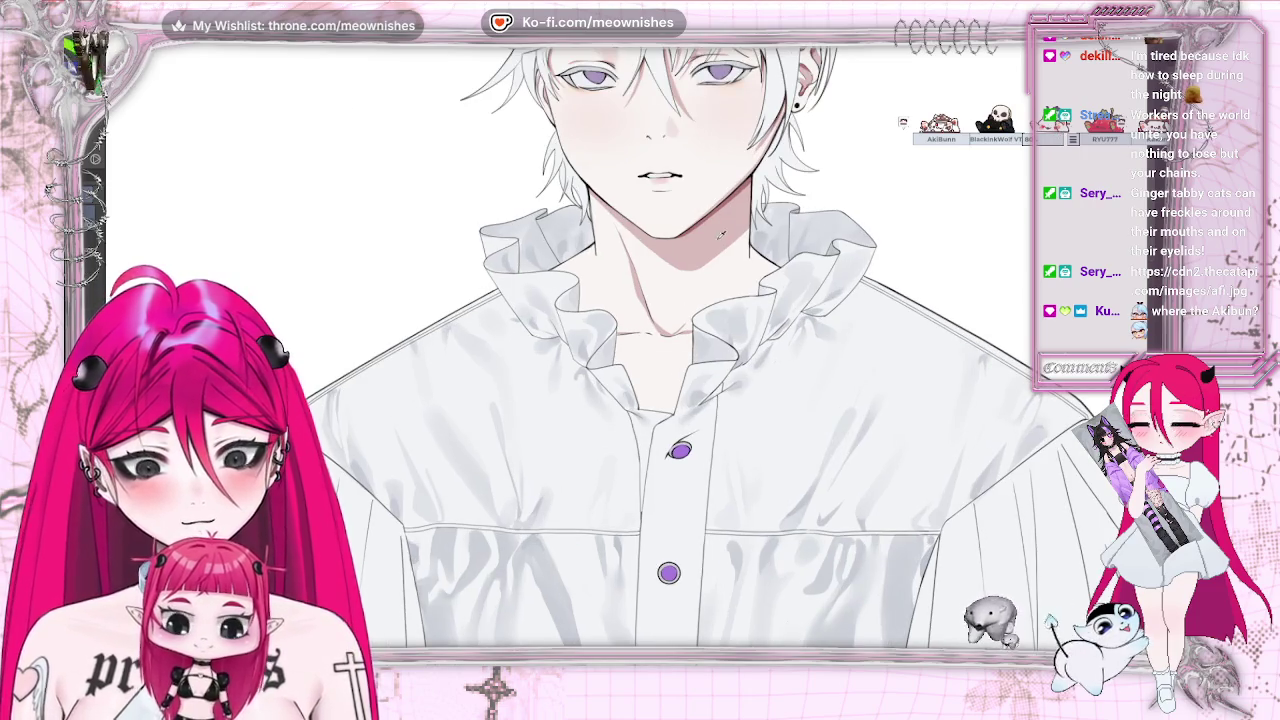
scroll(630, 357, "up", 2)
scroll(630, 357, "up", 1)
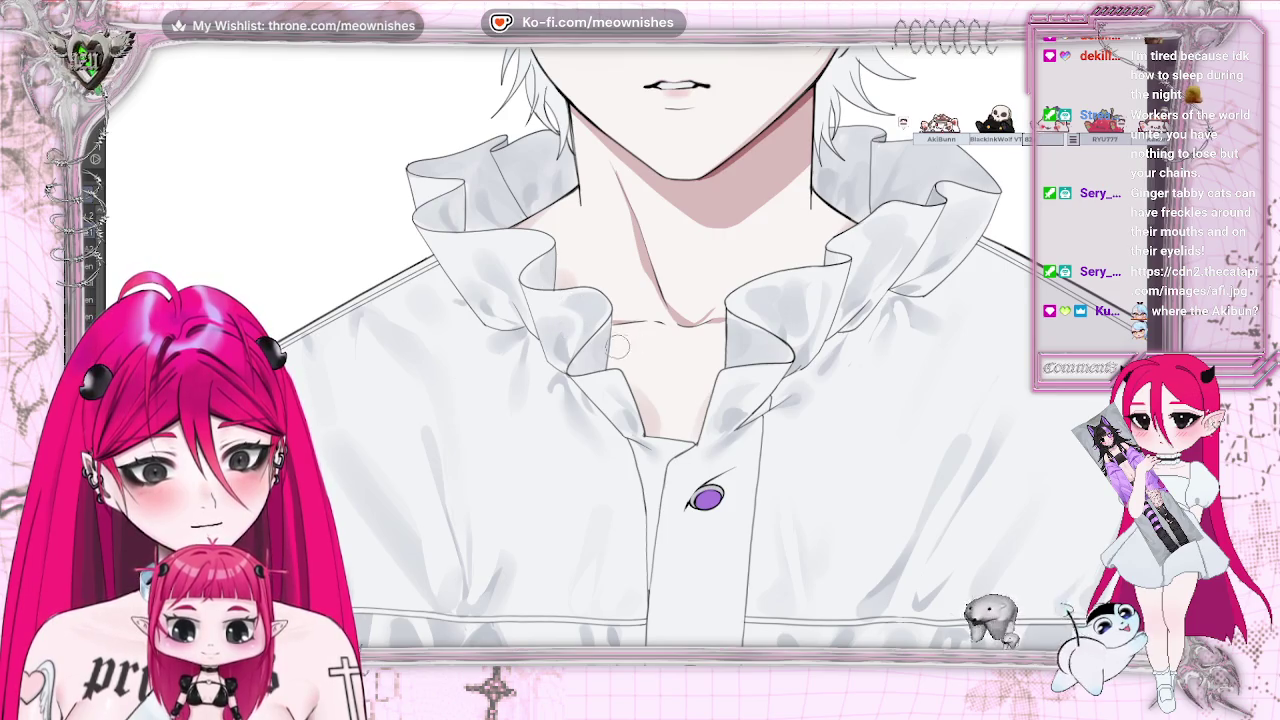
key("ctrl+0")
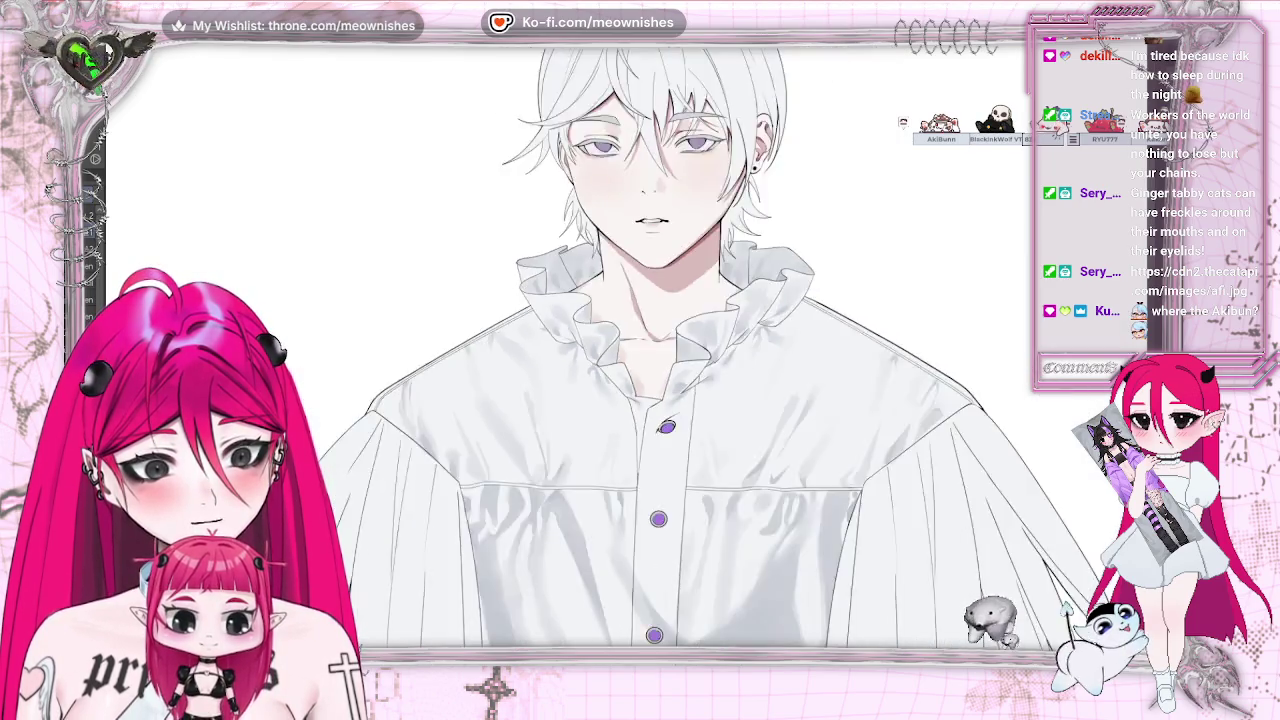
scroll(617, 401, "up", 5)
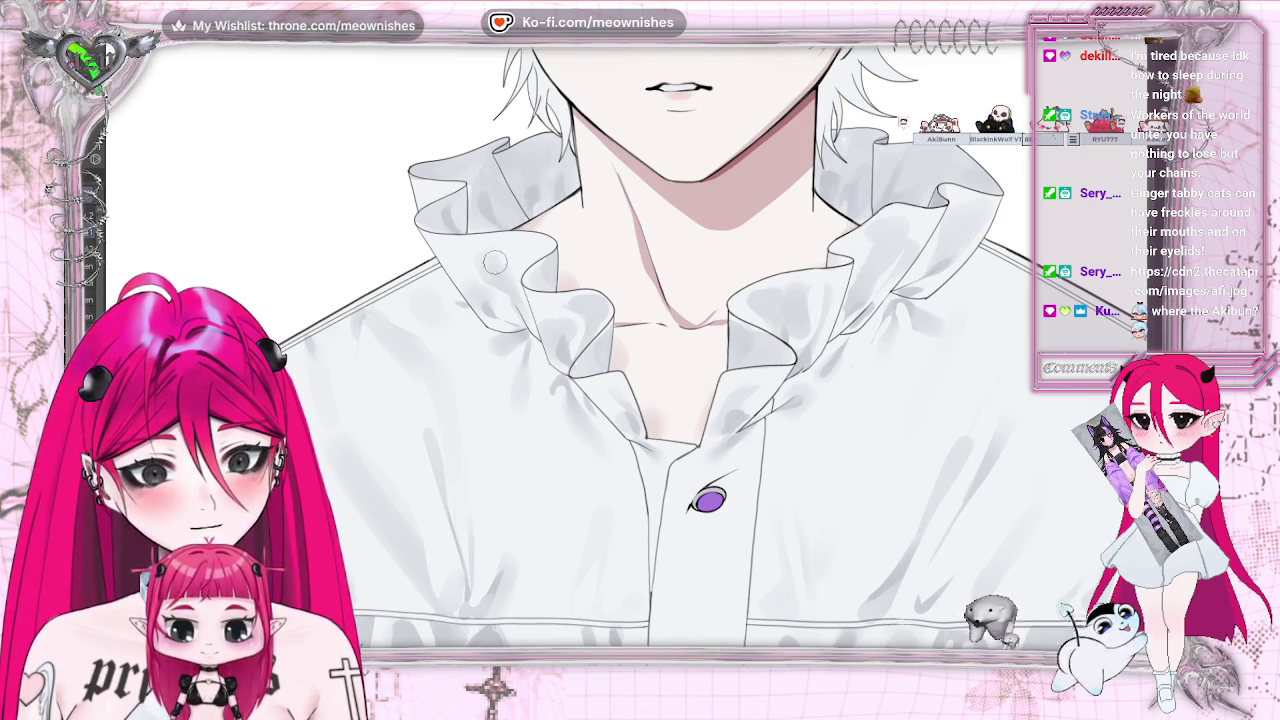
scroll(640, 350, "down", 5)
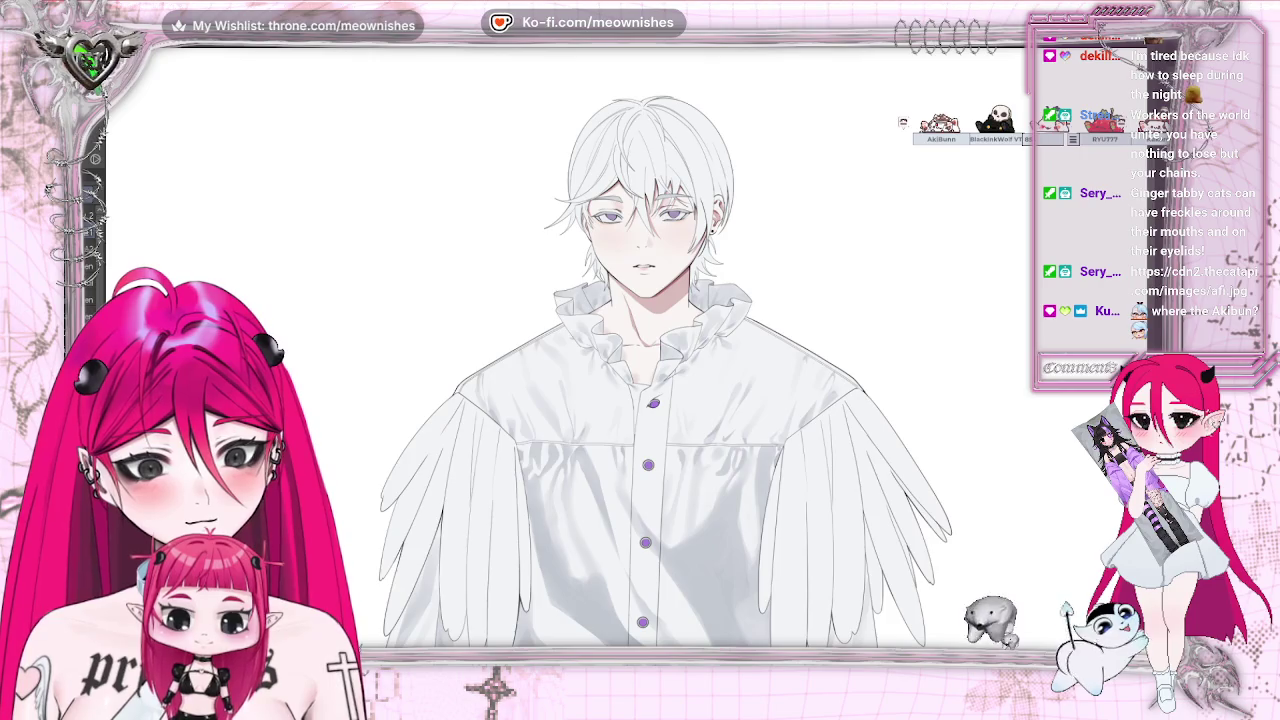
scroll(640, 350, "up", 5)
scroll(640, 350, "up", 1)
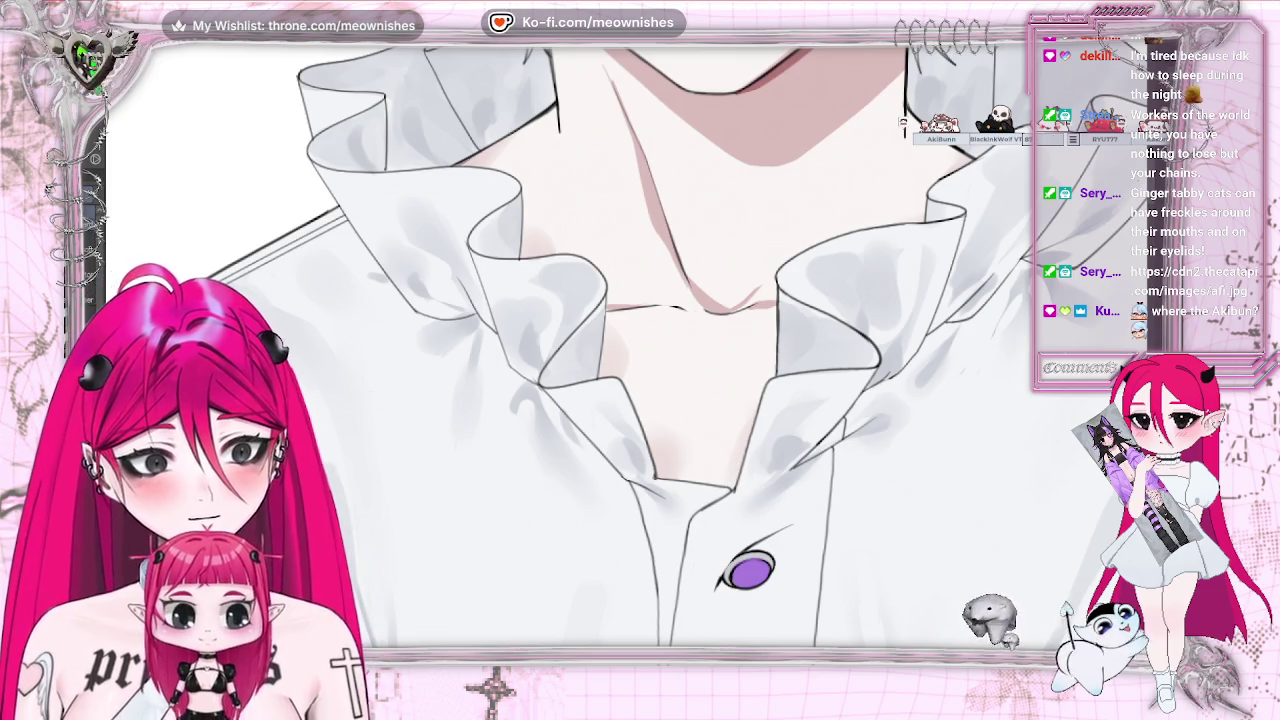
key("ctrl+0")
key("ctrl+minus")
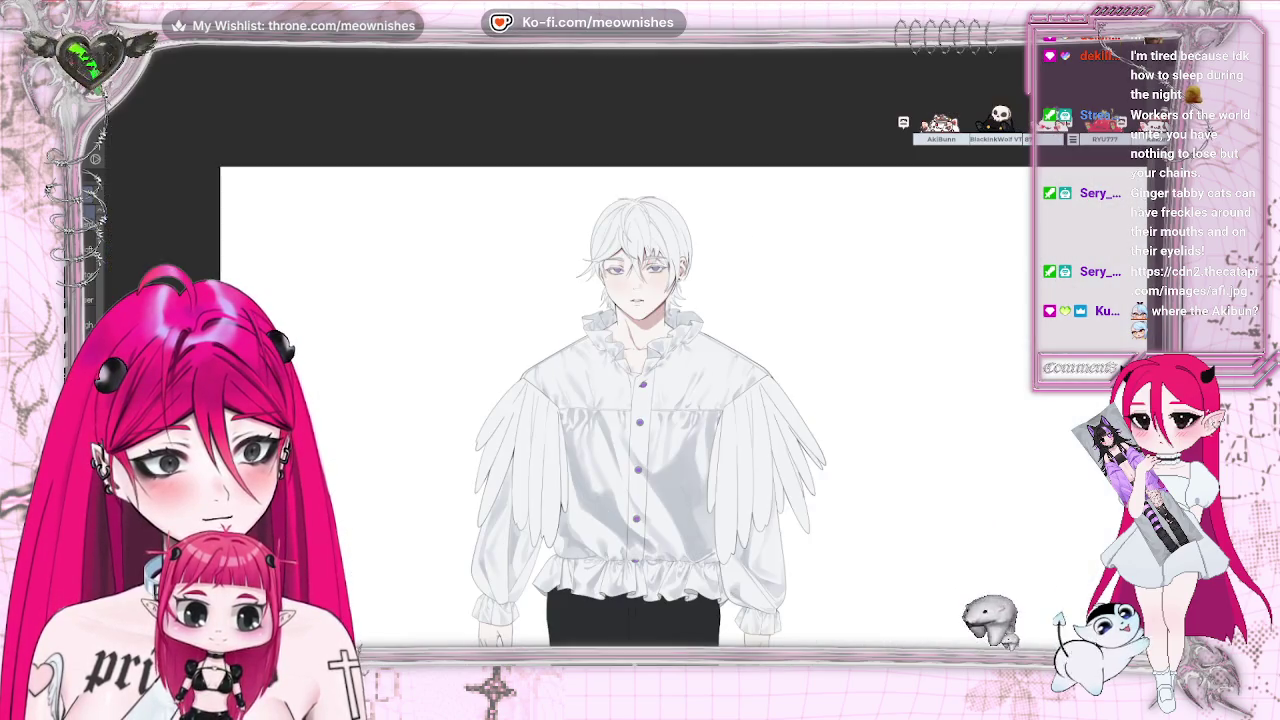
key("ctrl+plus")
scroll(640, 400, "down", 3)
scroll(640, 400, "down", 3)
scroll(640, 400, "down", 3)
scroll(640, 400, "down", 1)
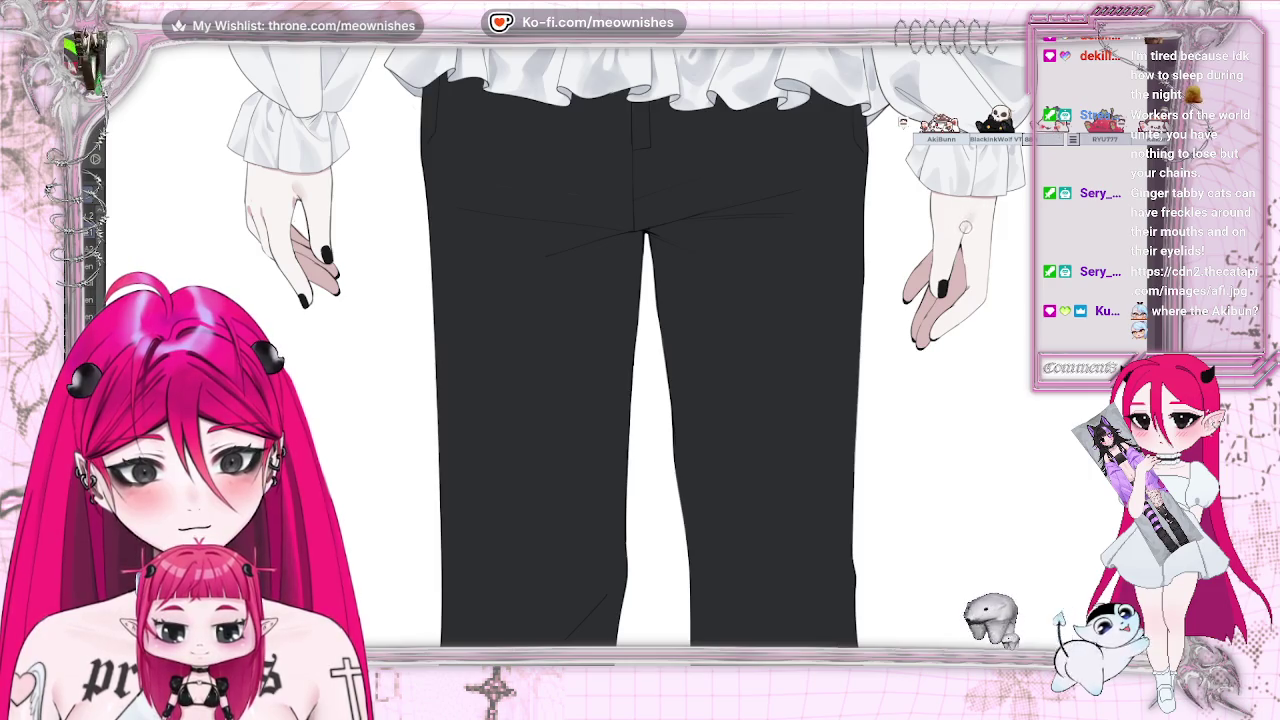
key("ctrl+minus")
key("ctrl+minus")
key("ctrl+plus")
key("ctrl+plus")
key("ctrl+plus")
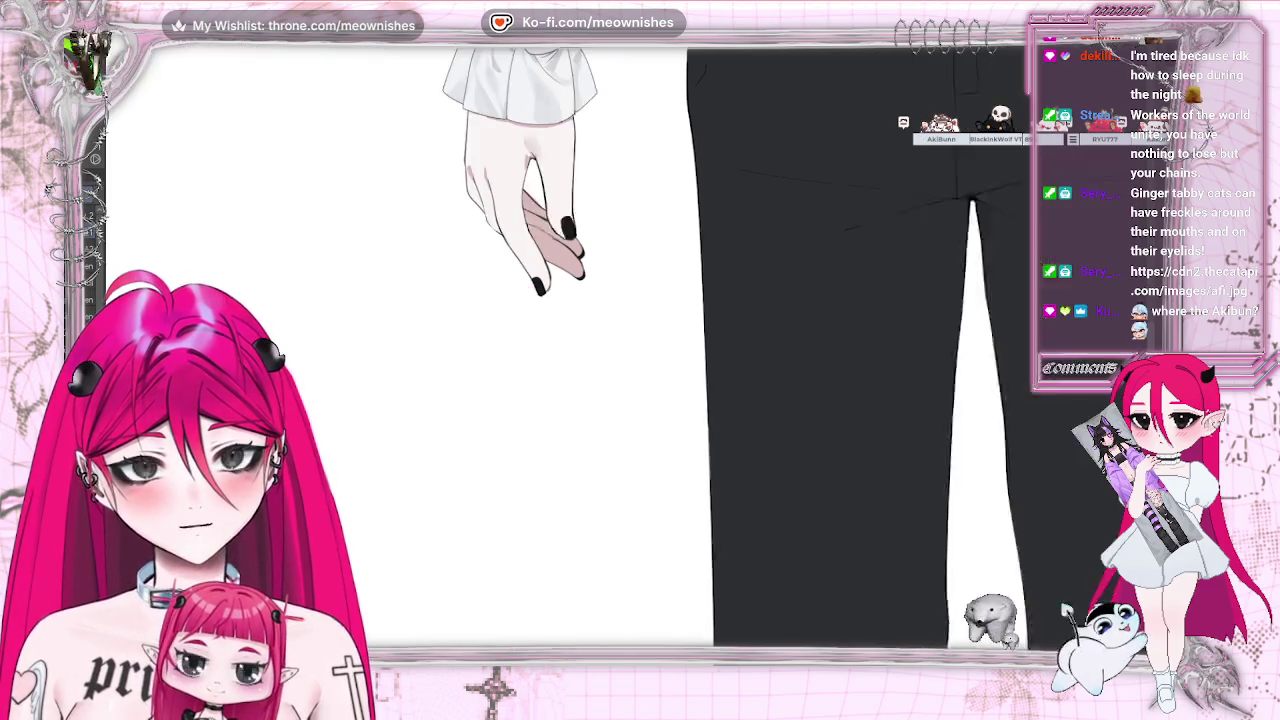
left_click_drag(187, 637, 557, 637)
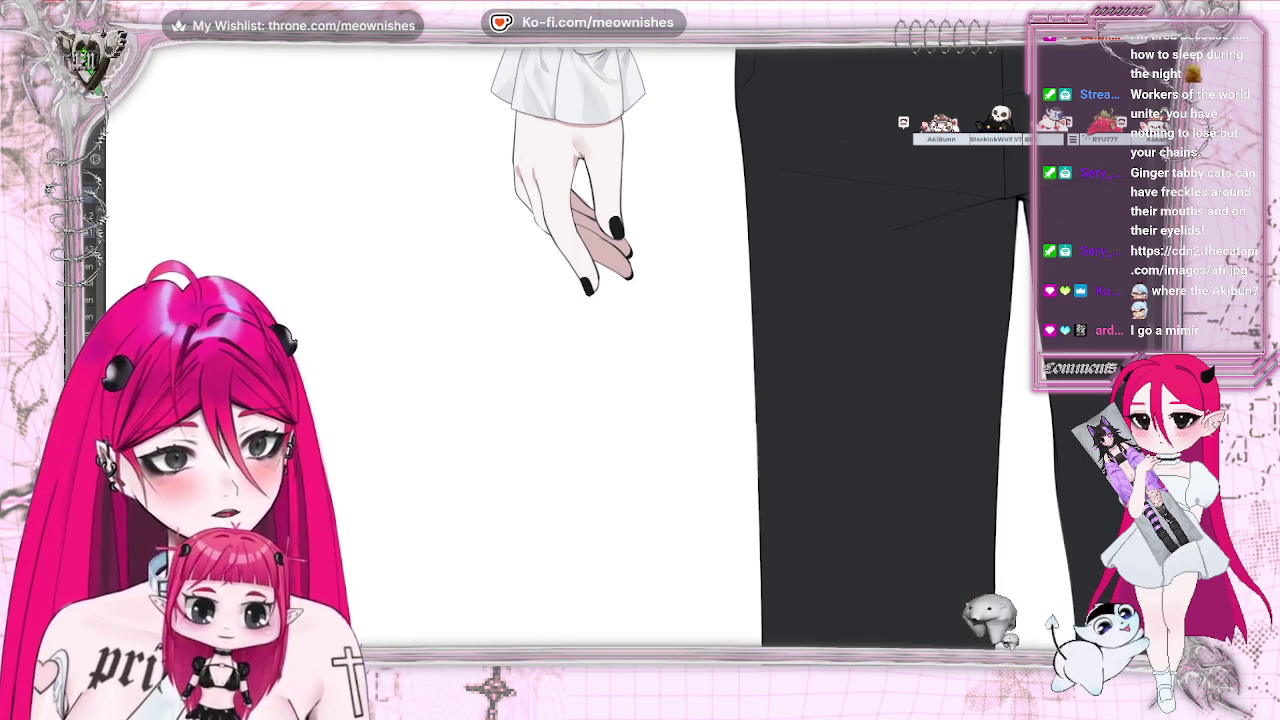
Zoom around the hand, mirror the canvas horizontally and zoom in on the flipped hand and sleeve
scroll(560, 340, "left", 2)
scroll(560, 340, "up", 2)
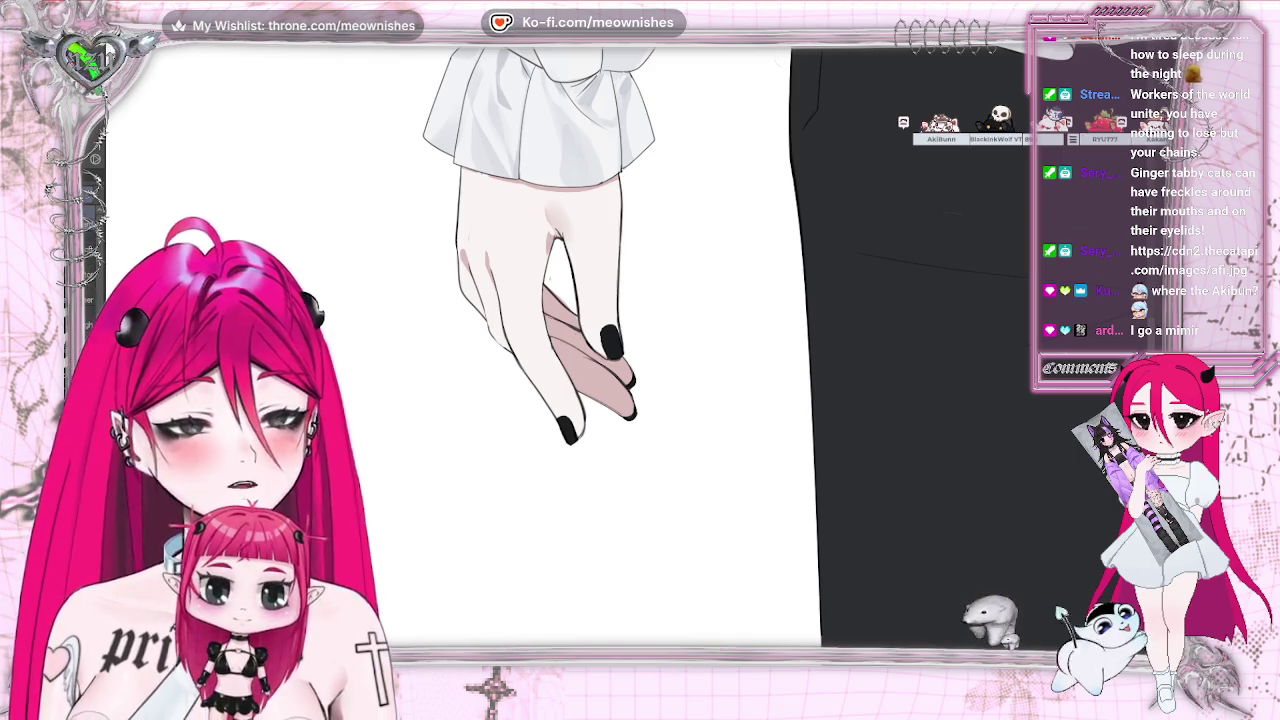
scroll(625, 334, "up", 2)
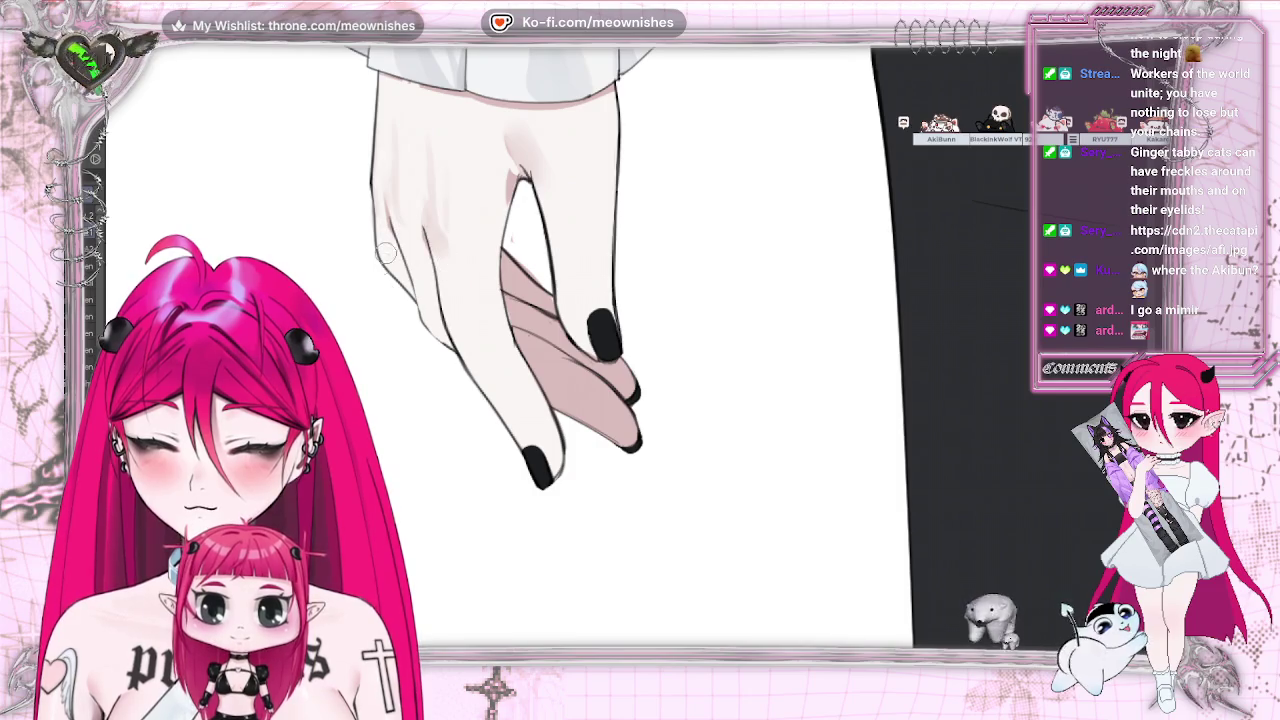
scroll(622, 350, "down", 2)
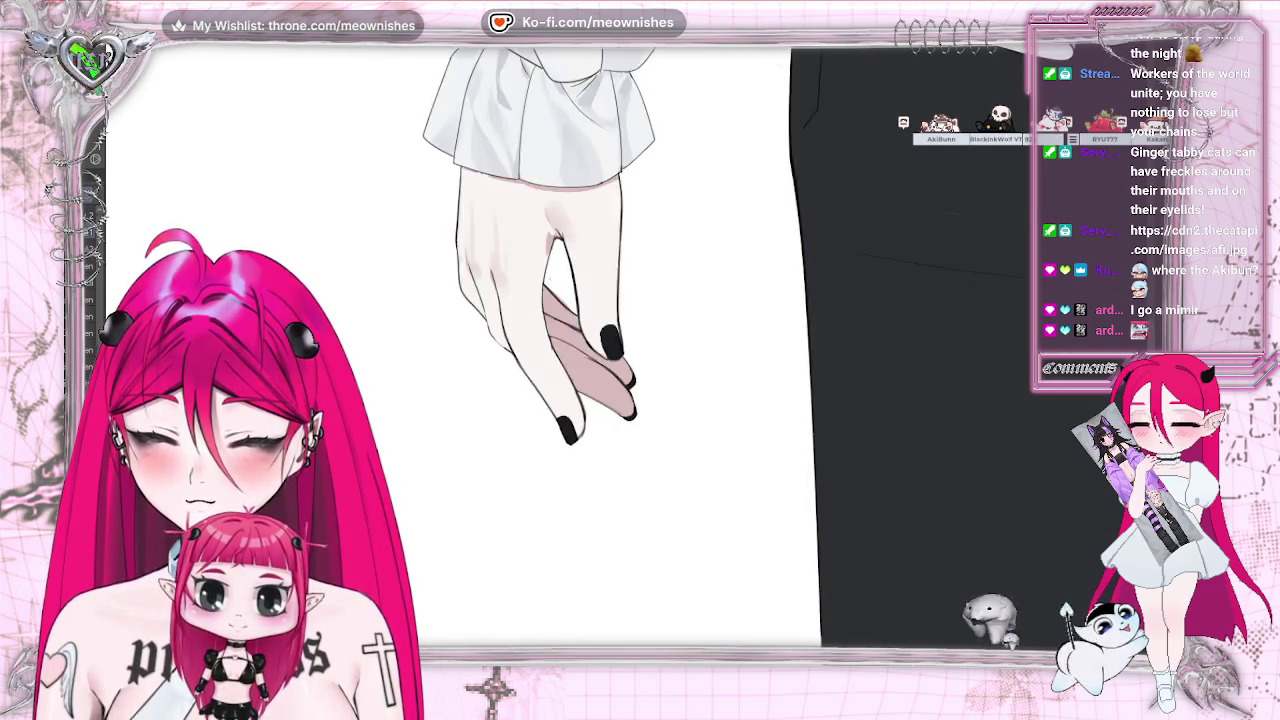
scroll(622, 350, "down", 3)
scroll(622, 350, "down", 2)
scroll(625, 352, "up", 2)
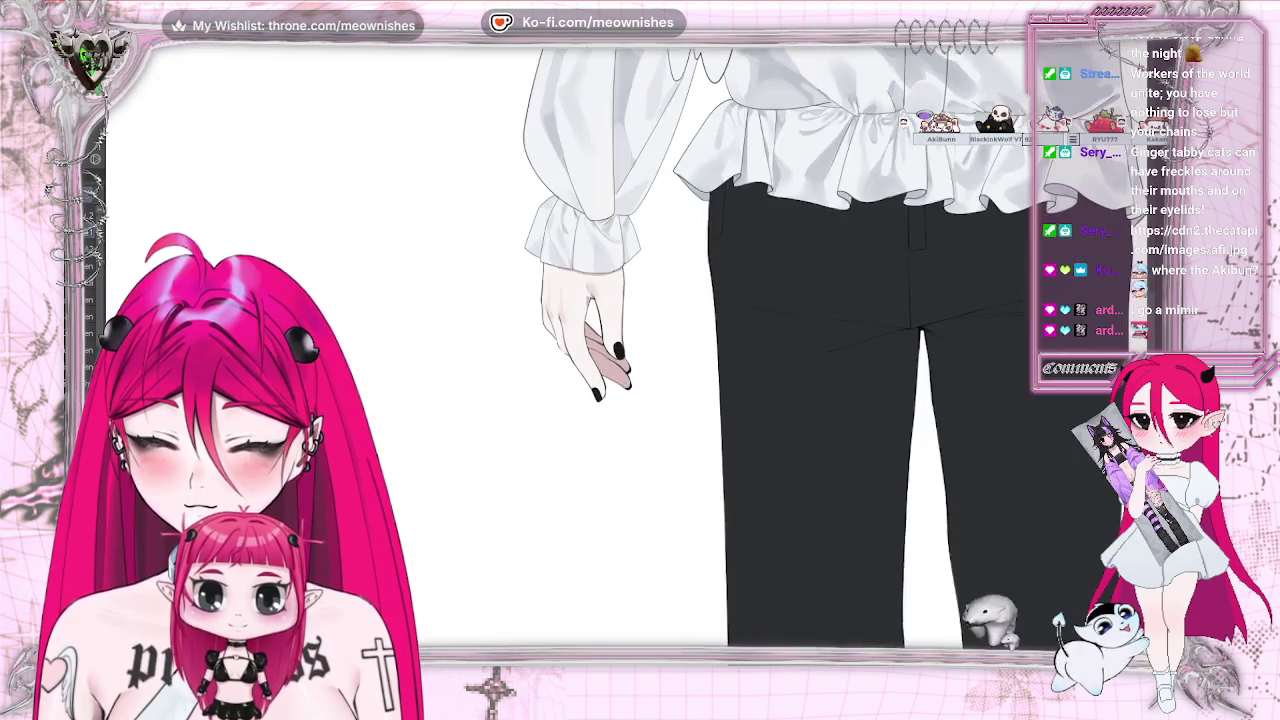
scroll(625, 352, "up", 3)
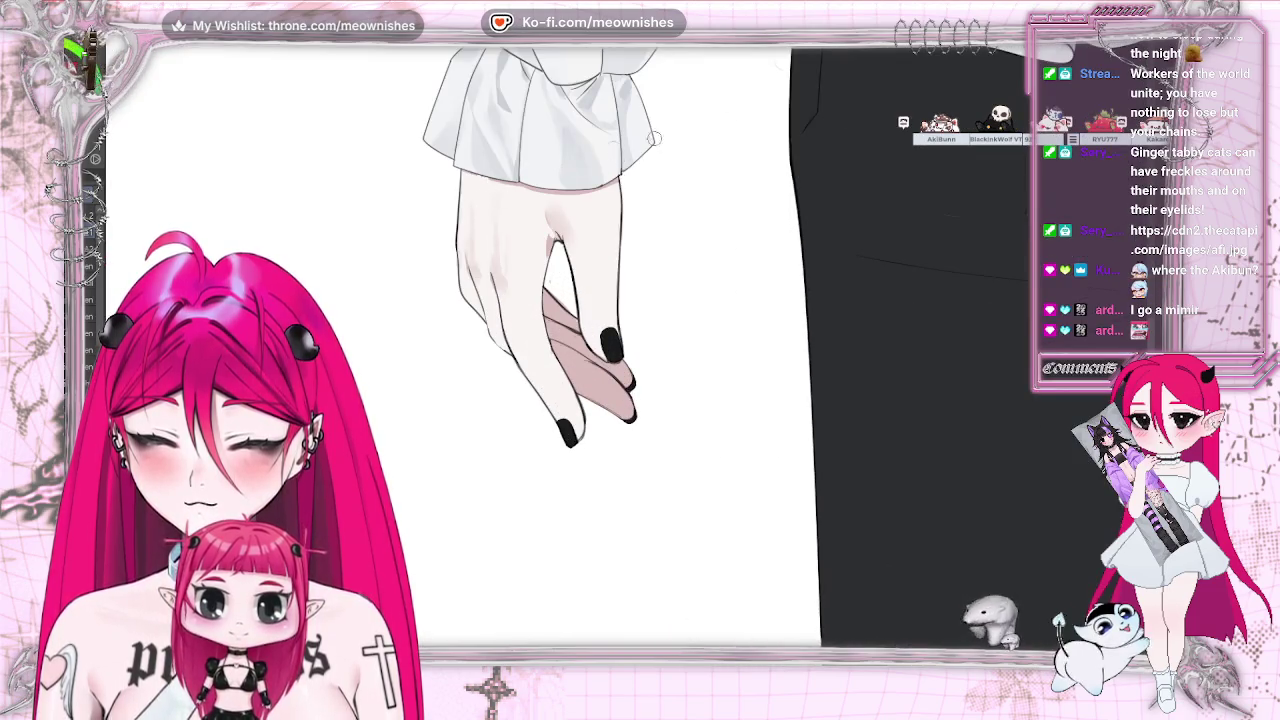
scroll(625, 360, "up", 2)
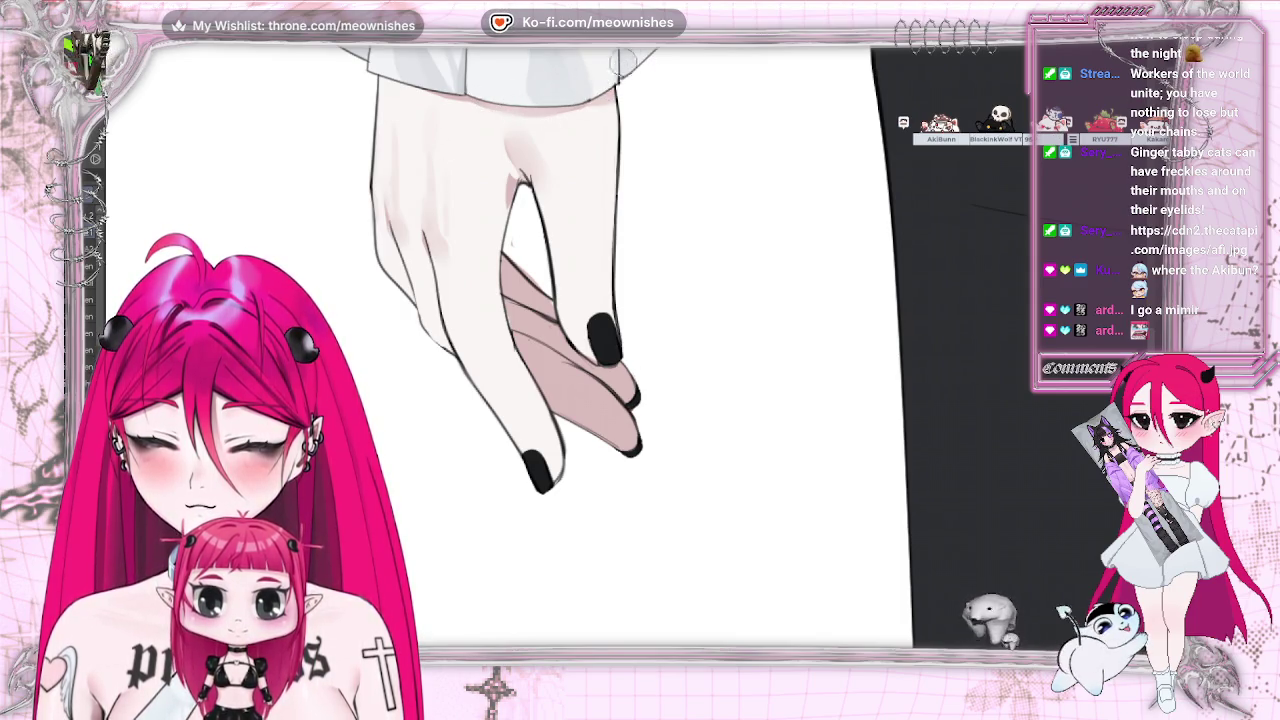
key("ctrl+minus")
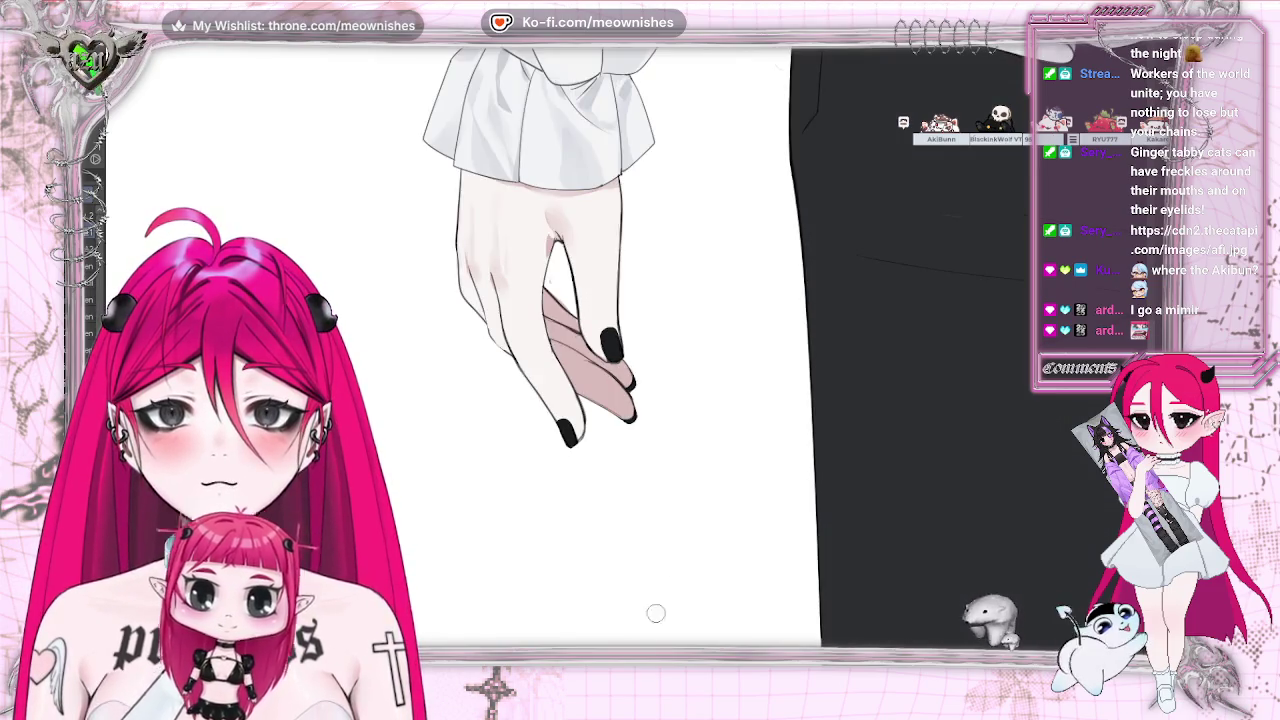
key("m")
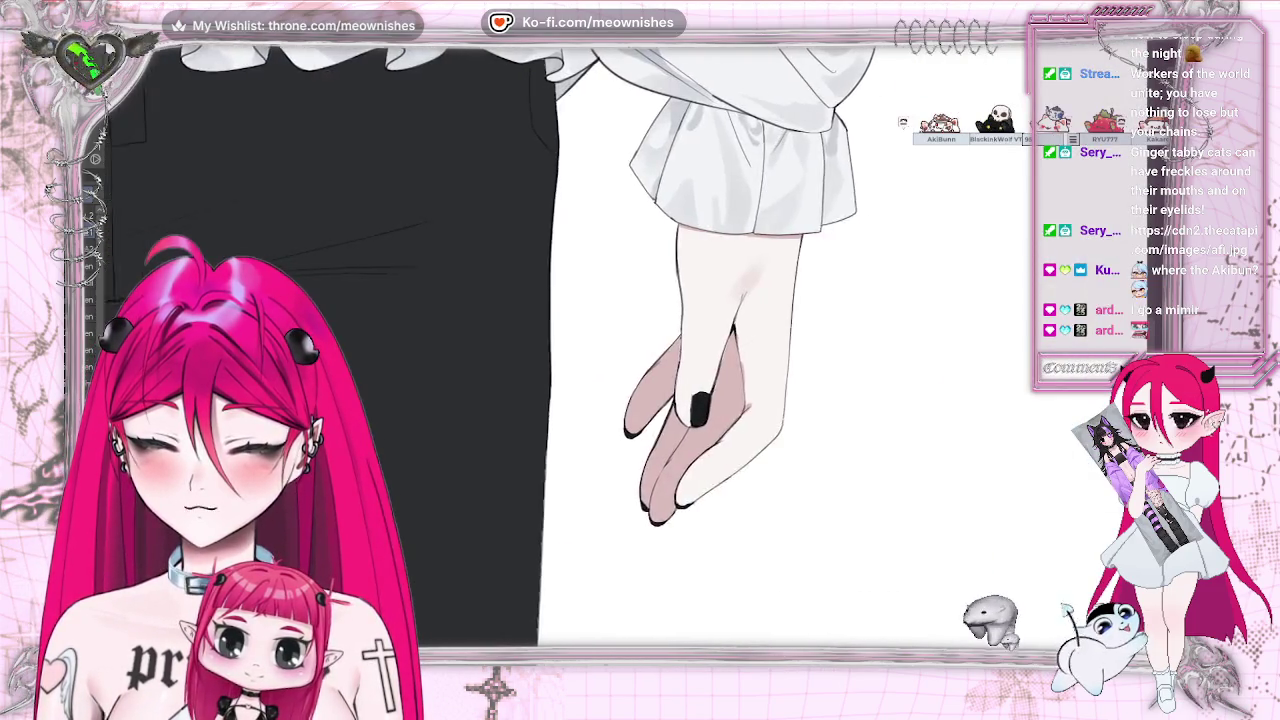
key("ctrl+plus")
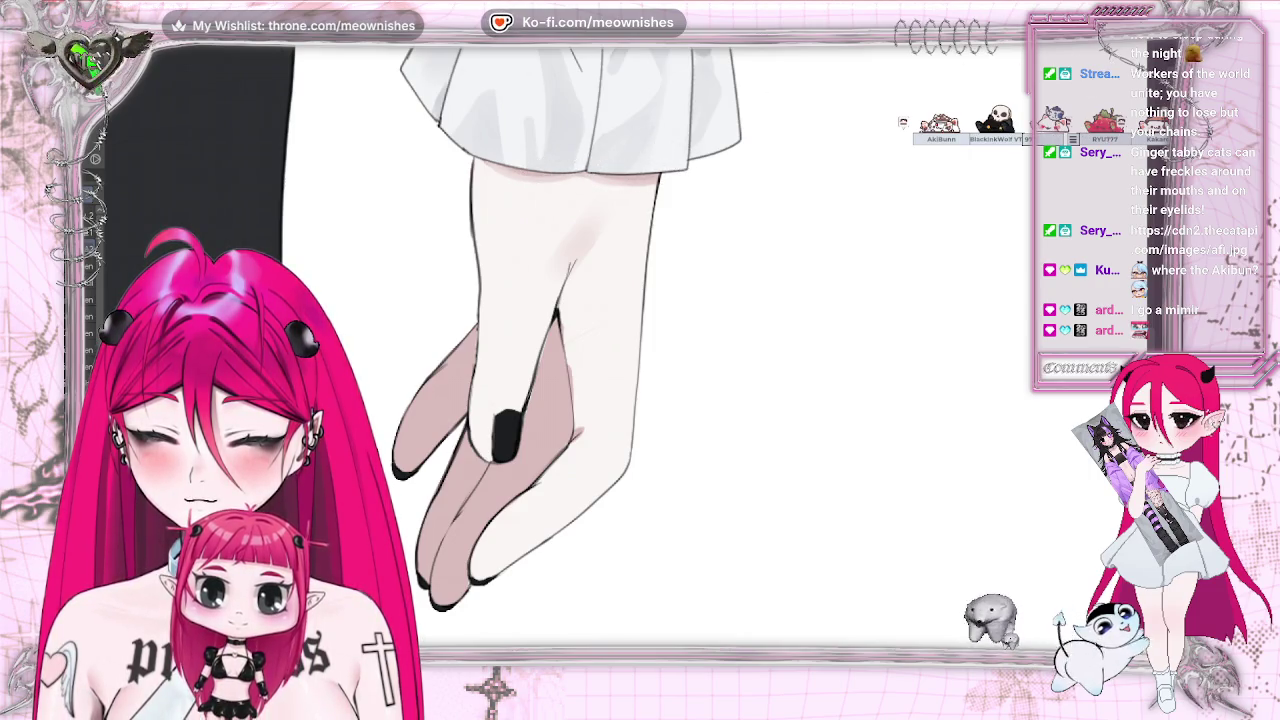
Zoom in close on the hand, flip the view to check it, flip back and zoom out to the figure
key("ctrl+minus")
key("ctrl+minus")
key("ctrl+plus")
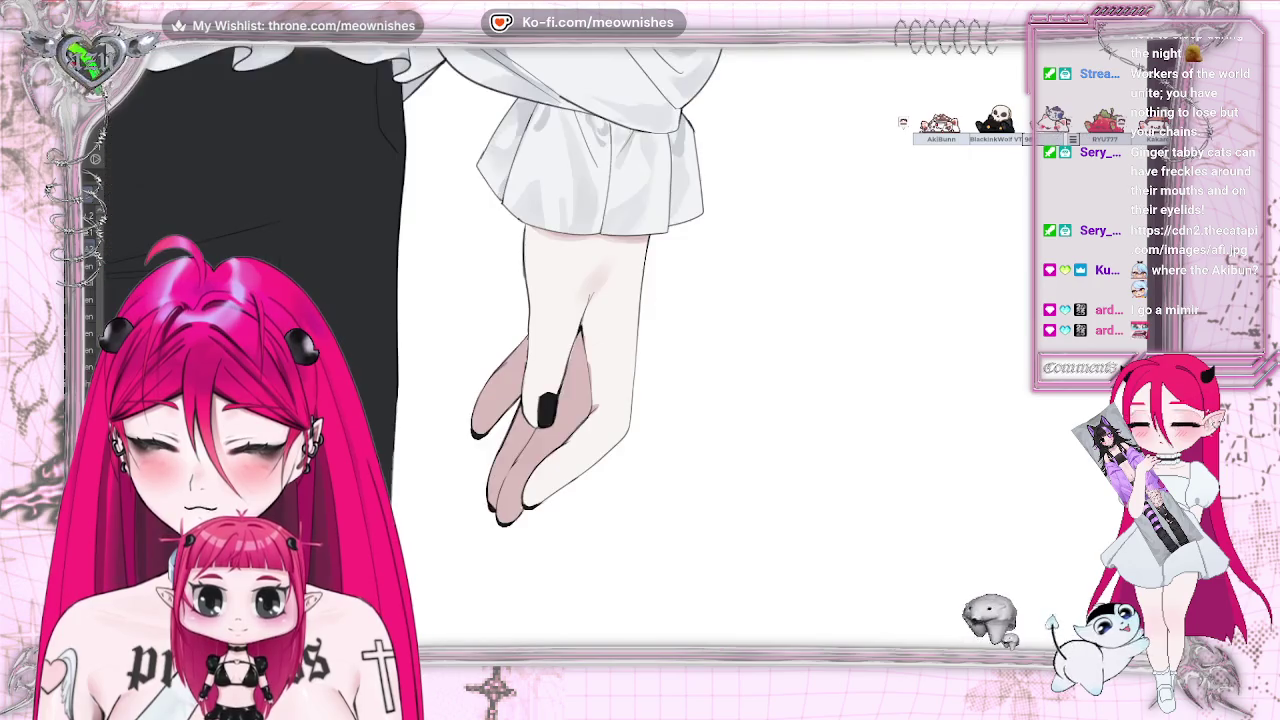
key("ctrl+plus")
key("h")
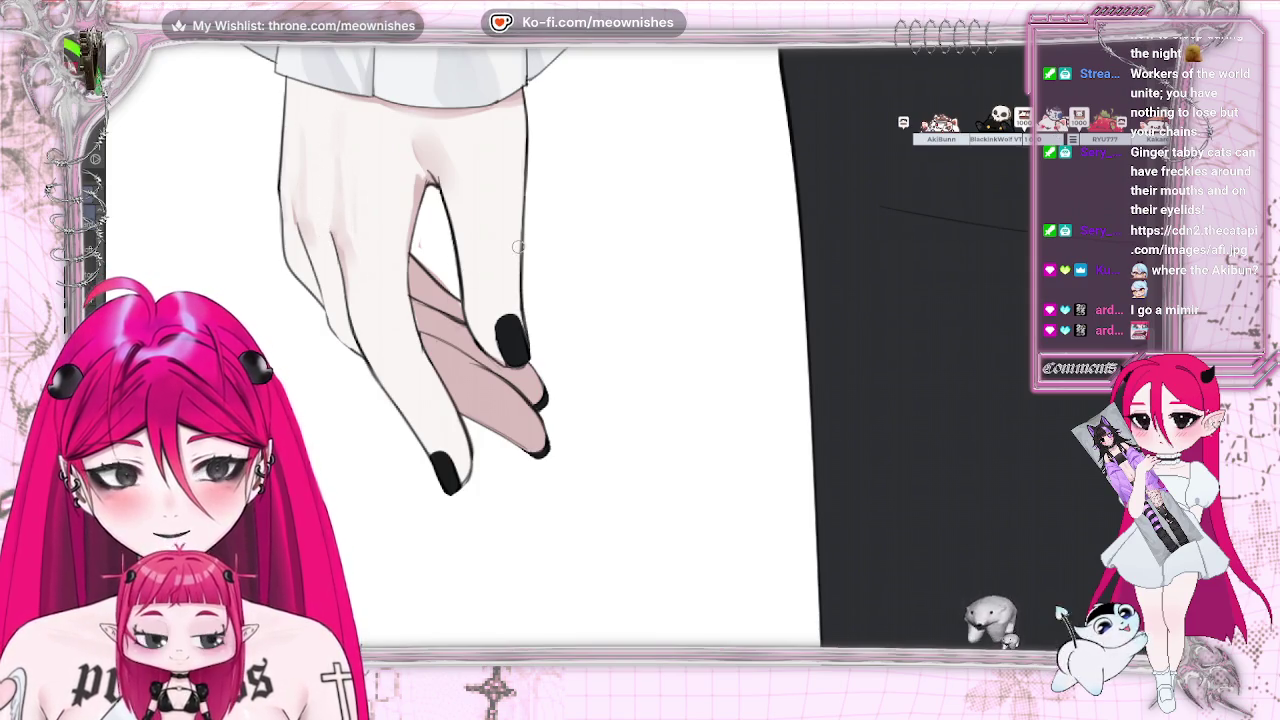
key("m")
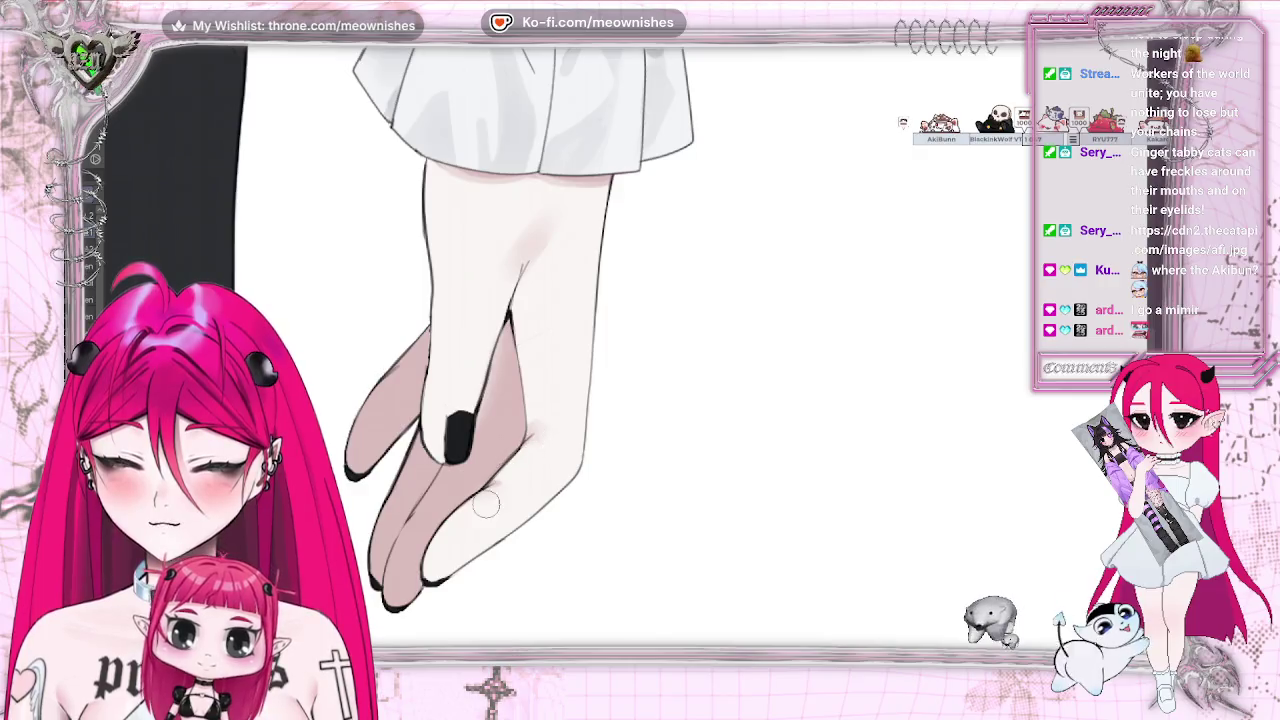
key("ctrl+minus")
key("ctrl+minus")
key("ctrl+minus")
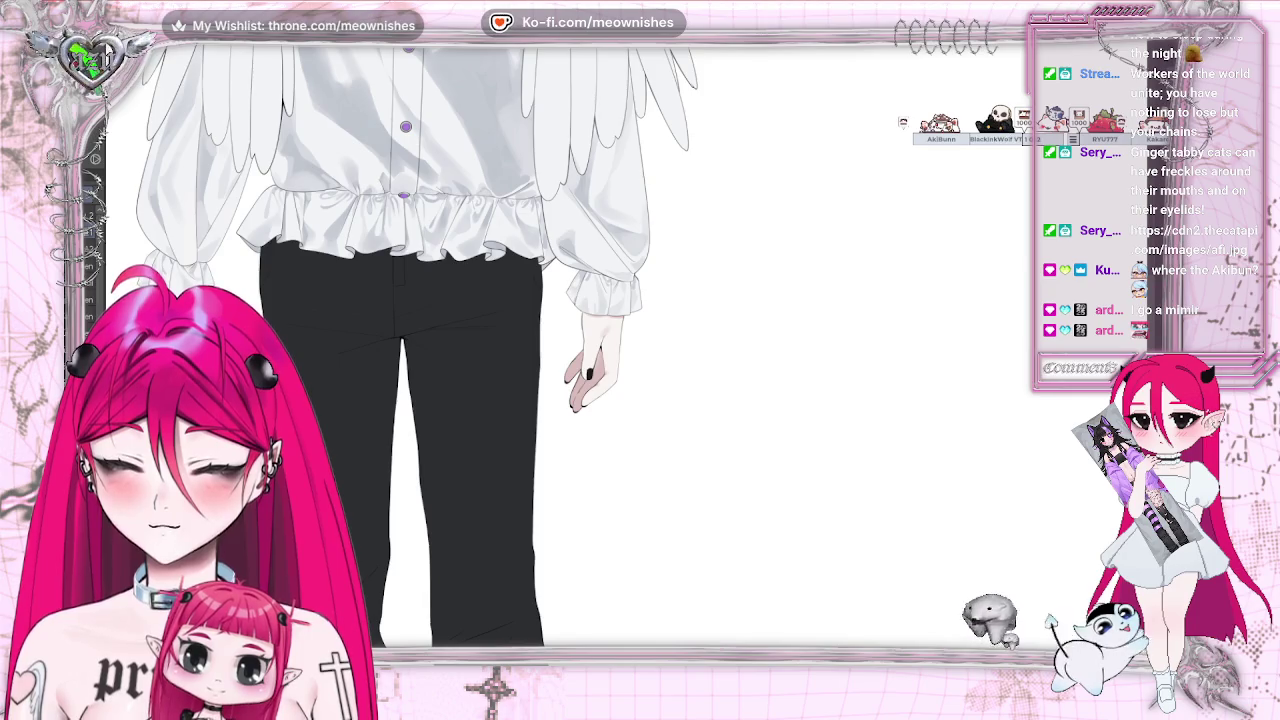
Zoom in to inspect the black trousers and the hanging hand
scroll(580, 345, "left", 5)
key("ctrl+plus")
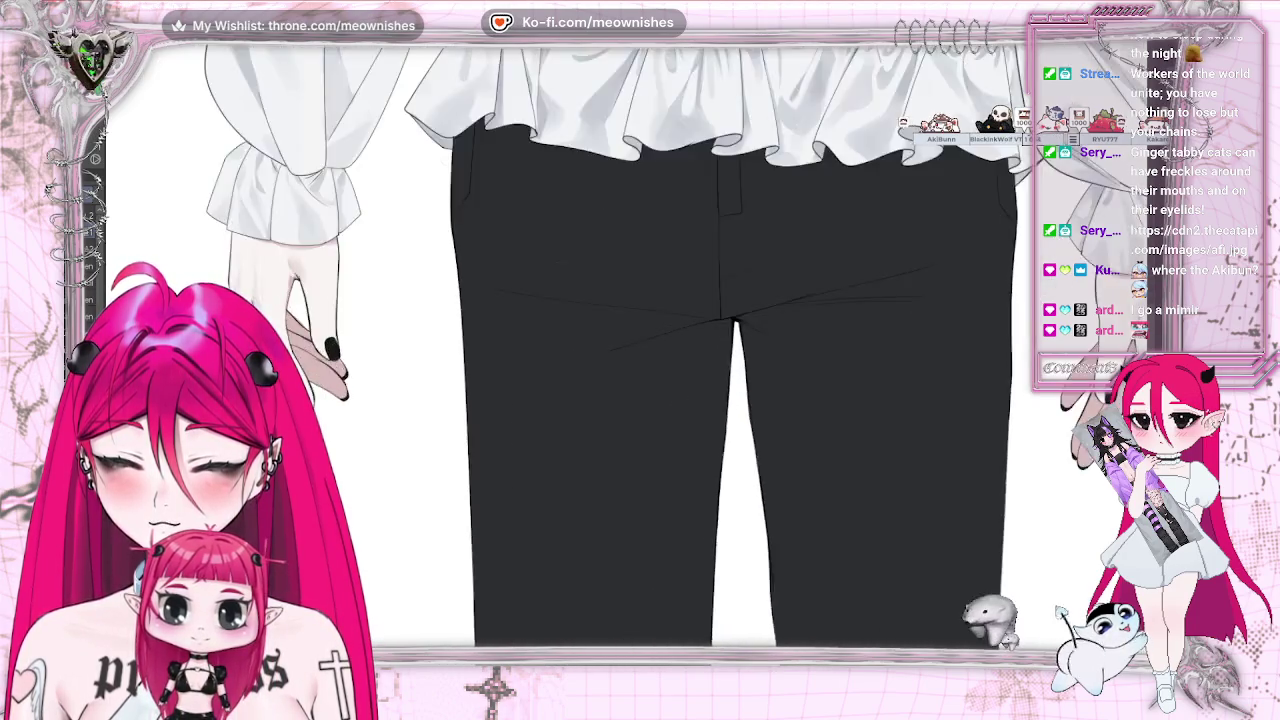
key("ctrl+plus")
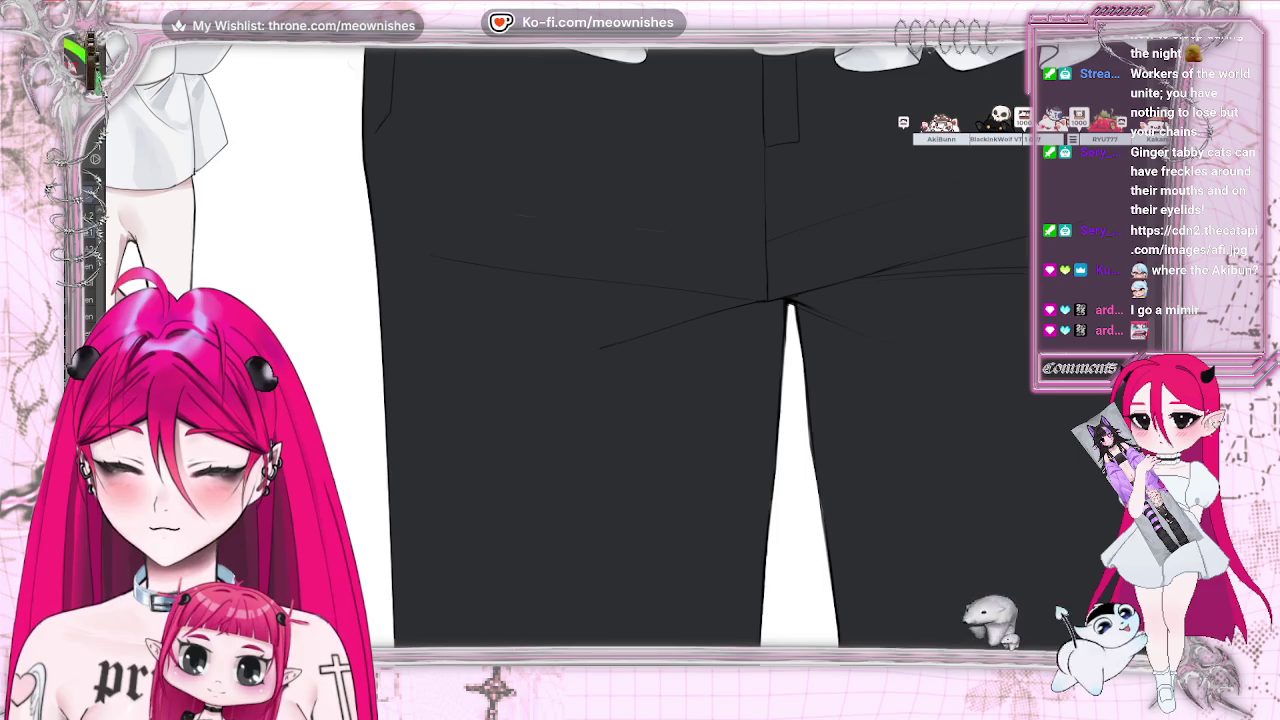
scroll(640, 345, "left", 8)
scroll(640, 345, "right", 3)
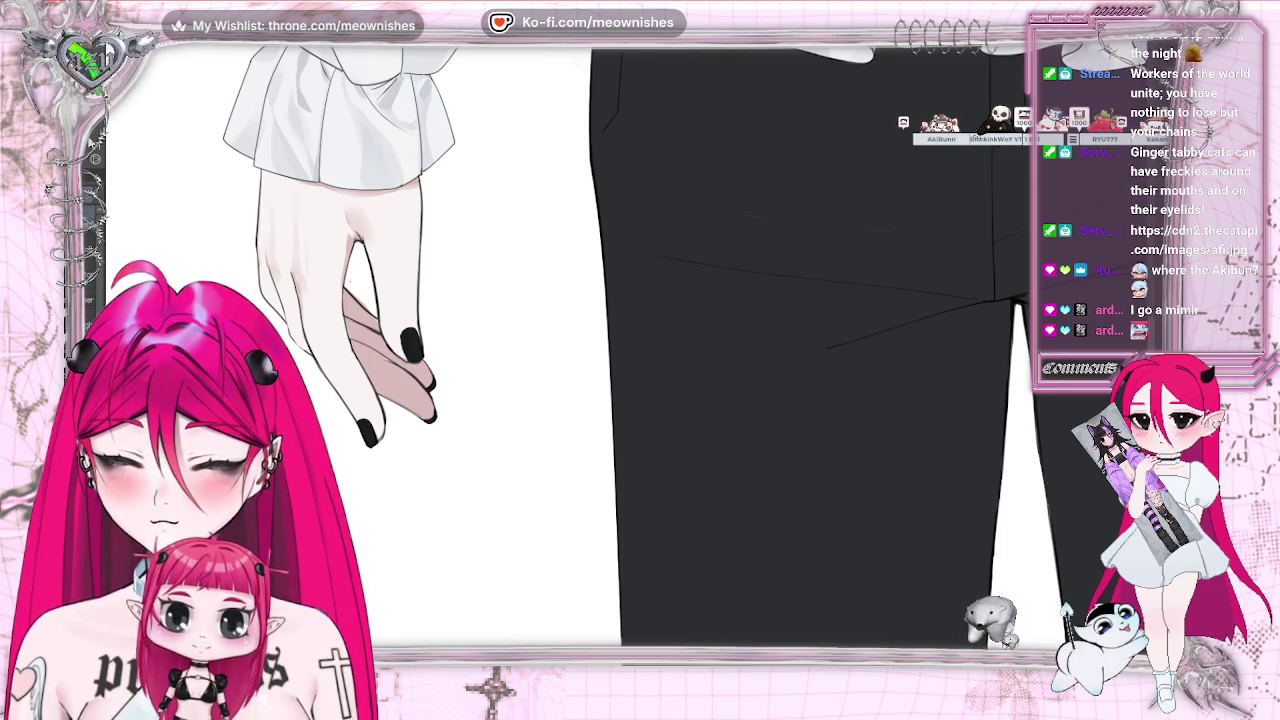
key("ctrl+plus")
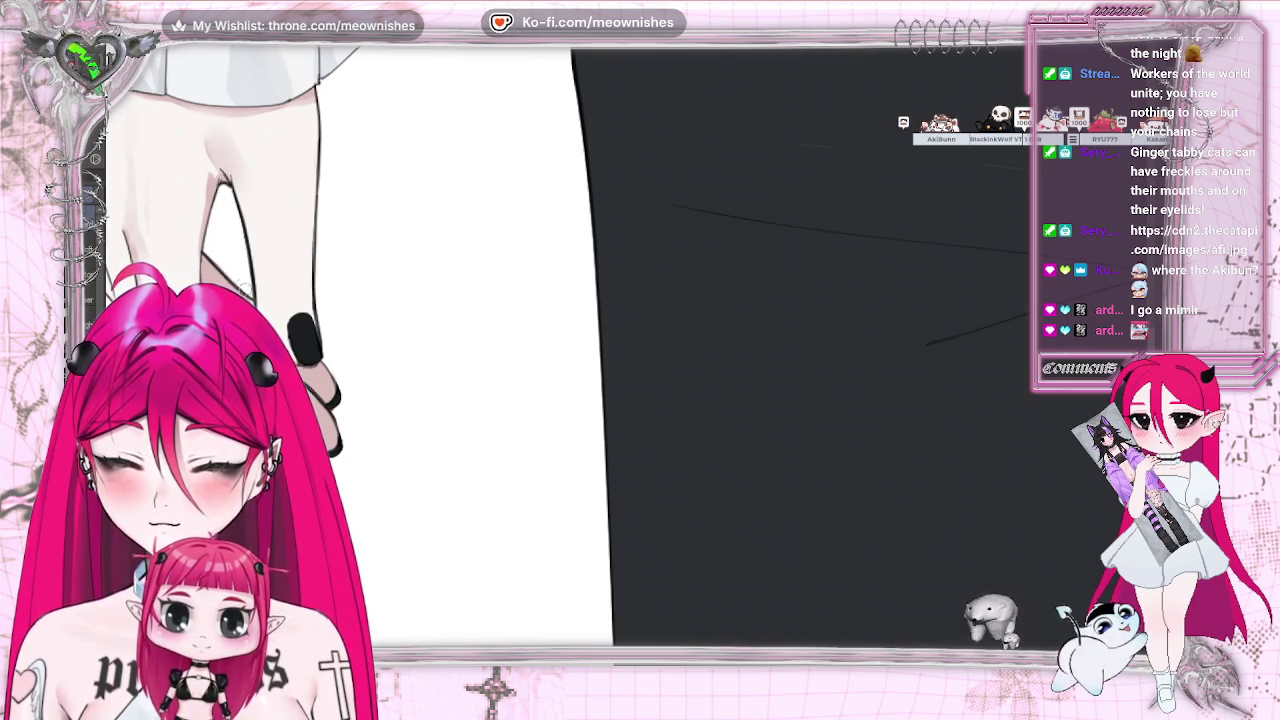
Enlarge the brush and bring the black-nailed hand's wrist below the cuff into view
key("e")
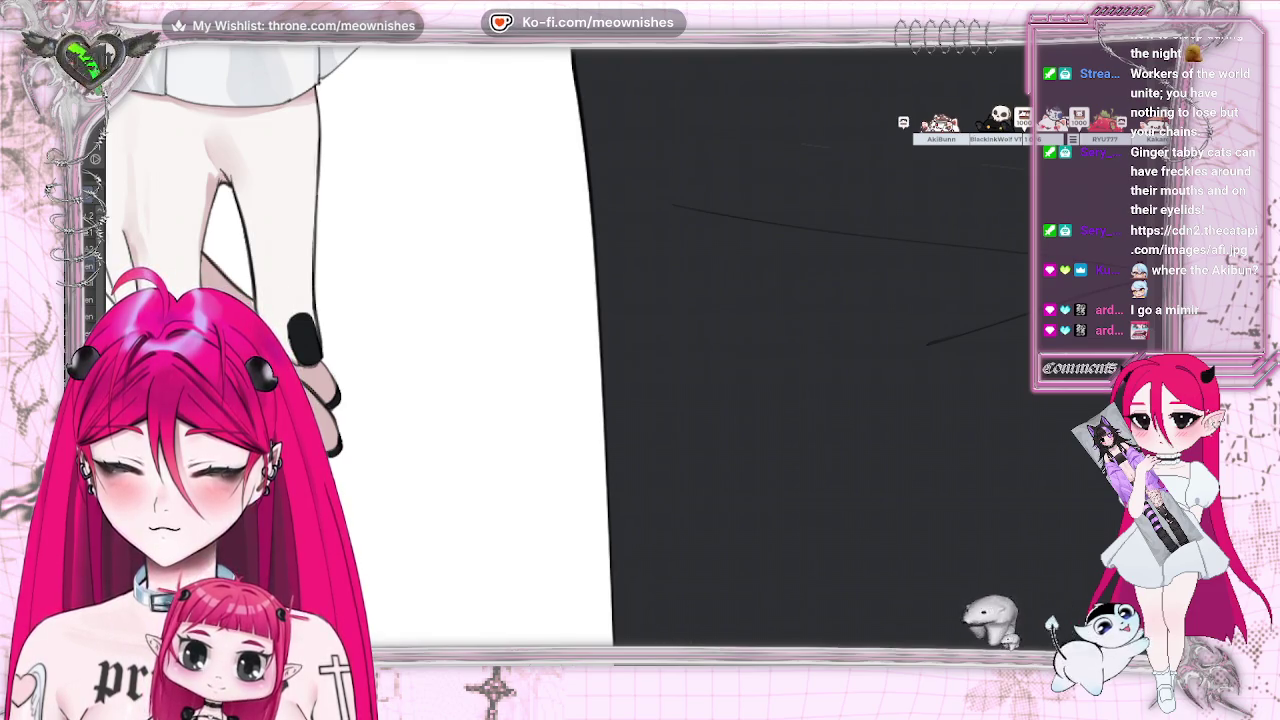
scroll(278, 302, "up", 2)
left_click_drag(302, 485, 482, 500)
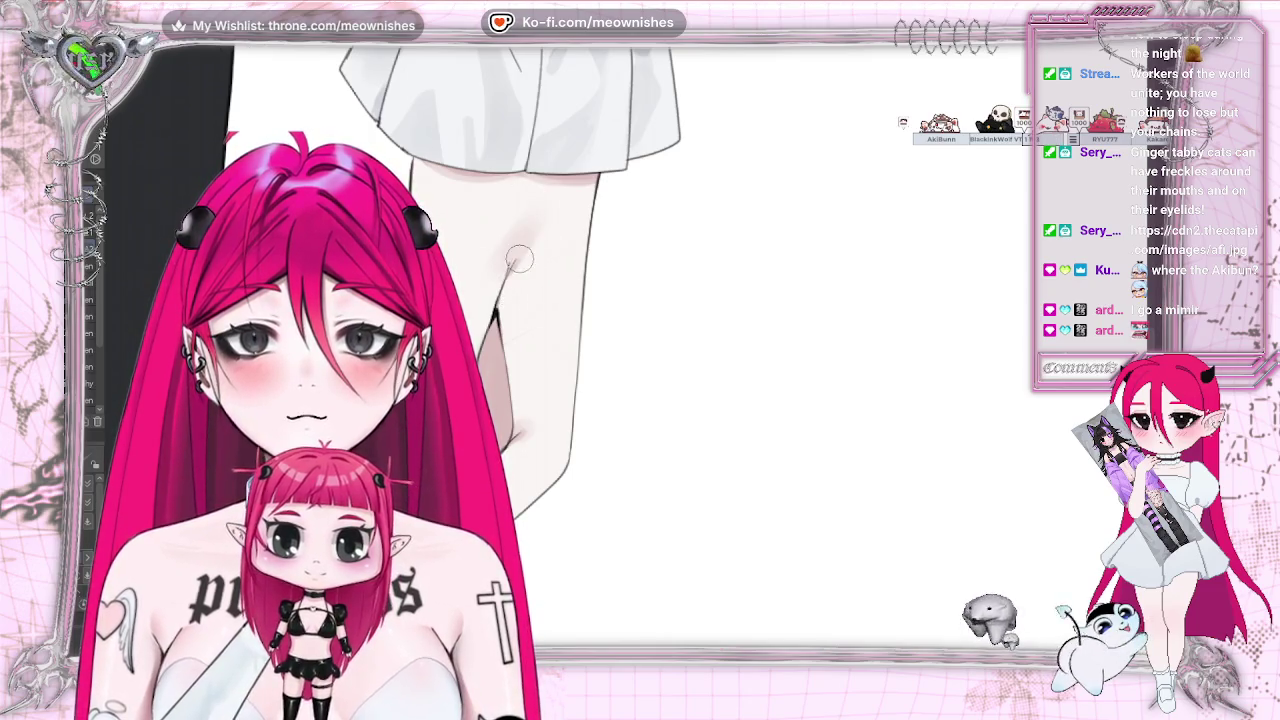
Zoom out to review the whole sheet showing both character drawings
key("ctrl+minus")
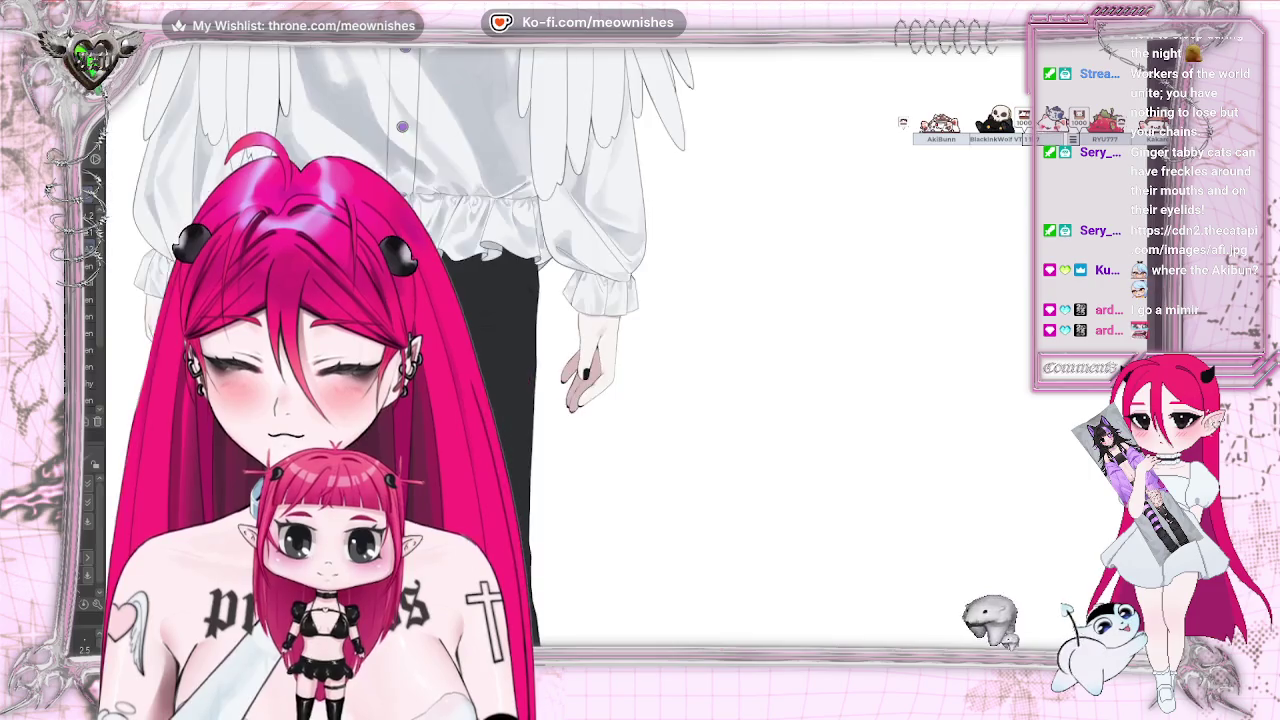
key("ctrl+minus")
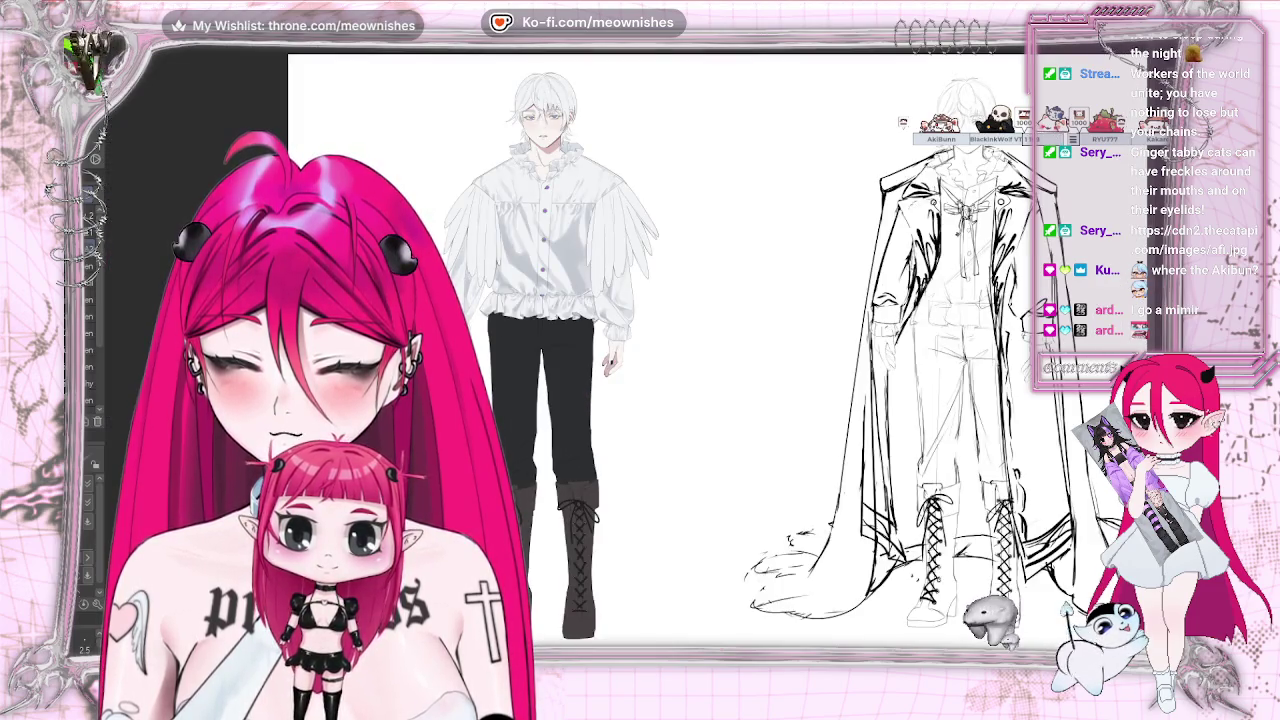
key("ctrl+plus")
key("ctrl+plus")
key("ctrl+plus")
key("ctrl+minus")
key("ctrl+plus")
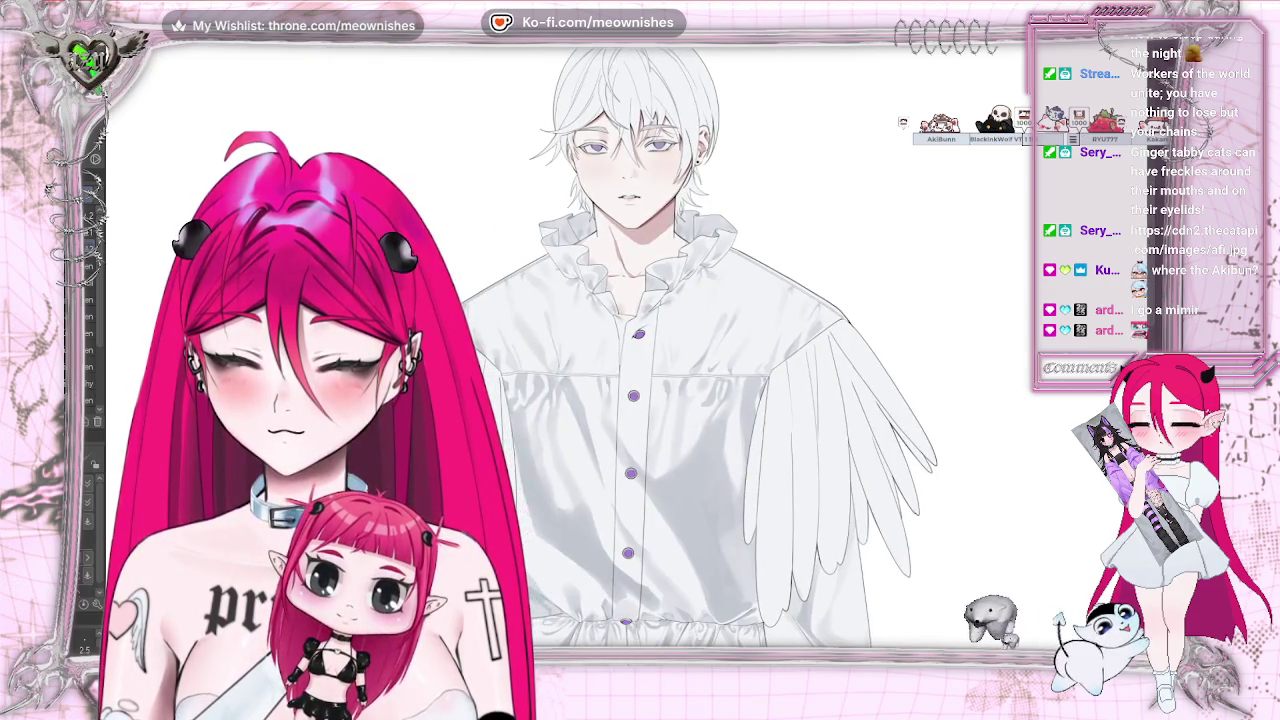
Pan and zoom in on the satin shirt front and feathered wing sleeves
scroll(650, 350, "right", 3)
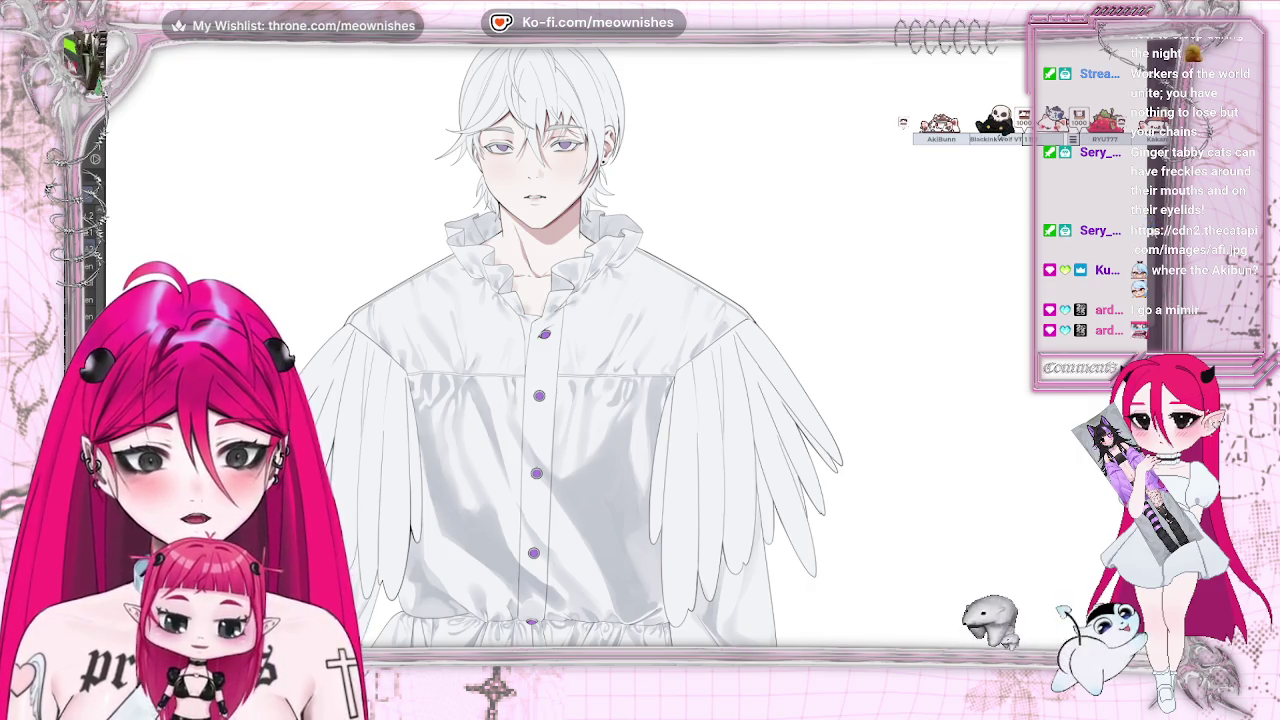
scroll(570, 350, "up", 2)
scroll(570, 350, "up", 1)
scroll(570, 350, "up", 1)
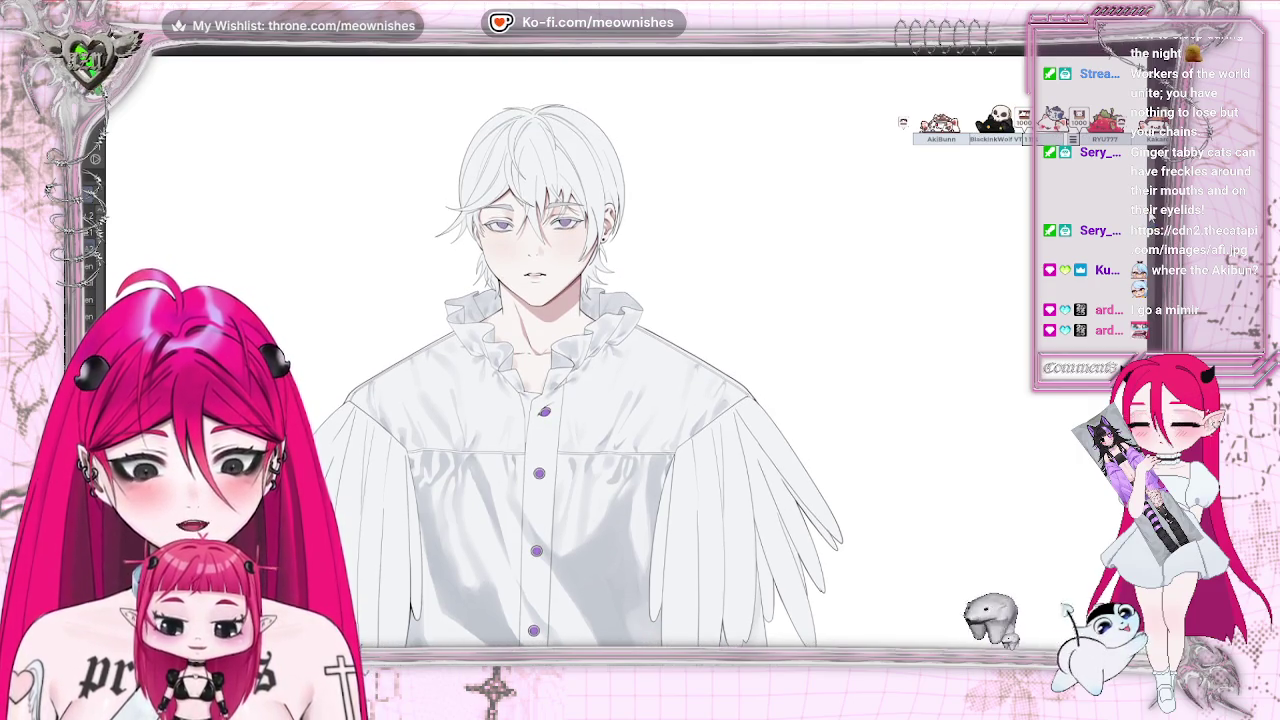
scroll(570, 350, "down", 1)
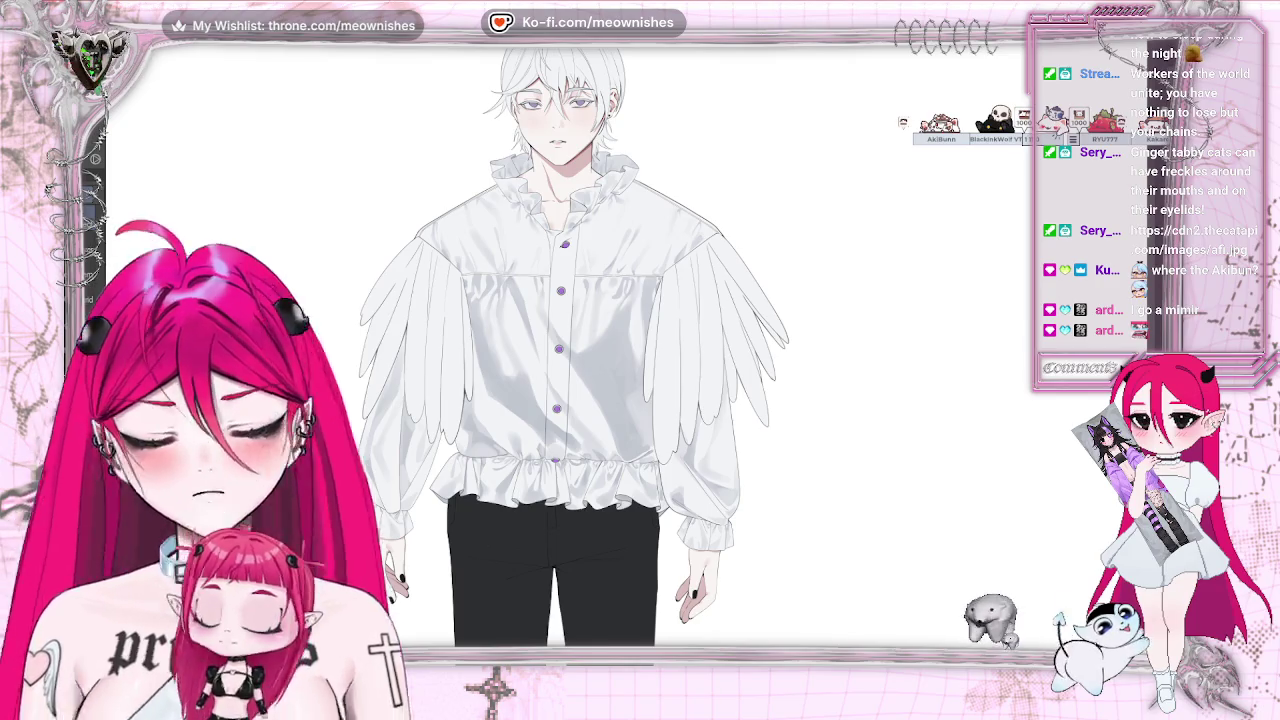
scroll(624, 354, "up", 2)
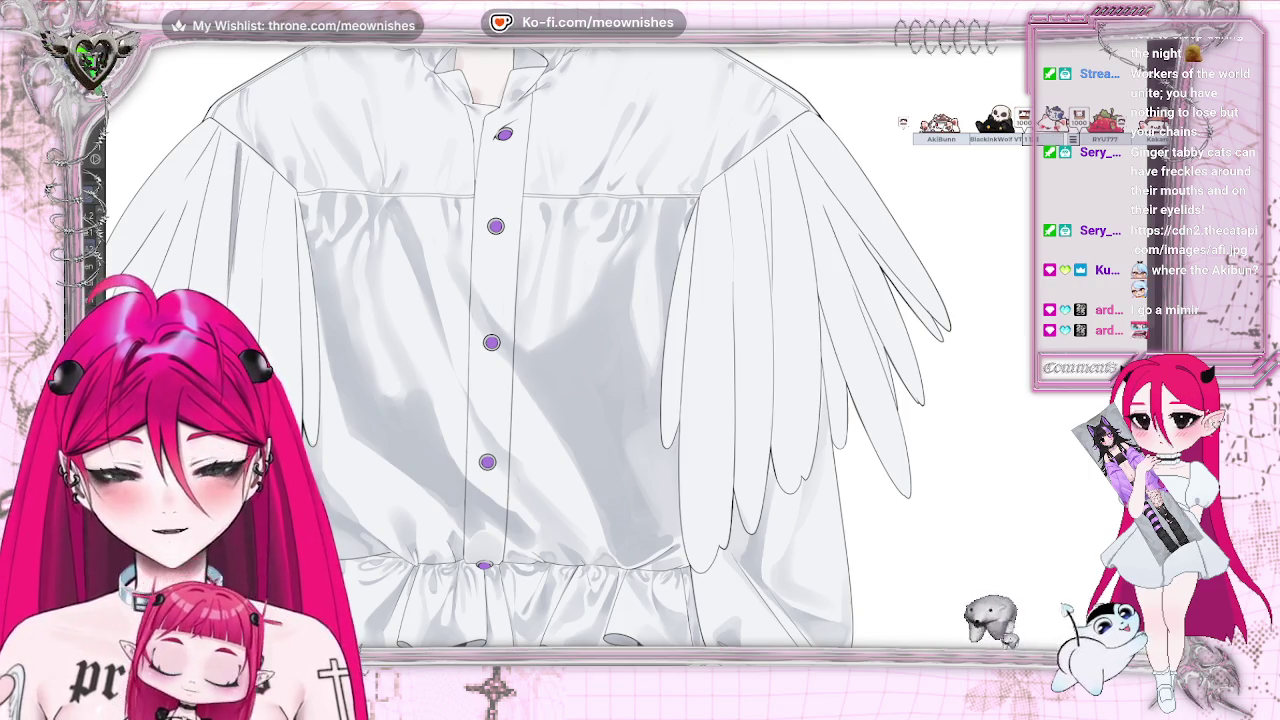
left_click_drag(228, 146, 418, 146)
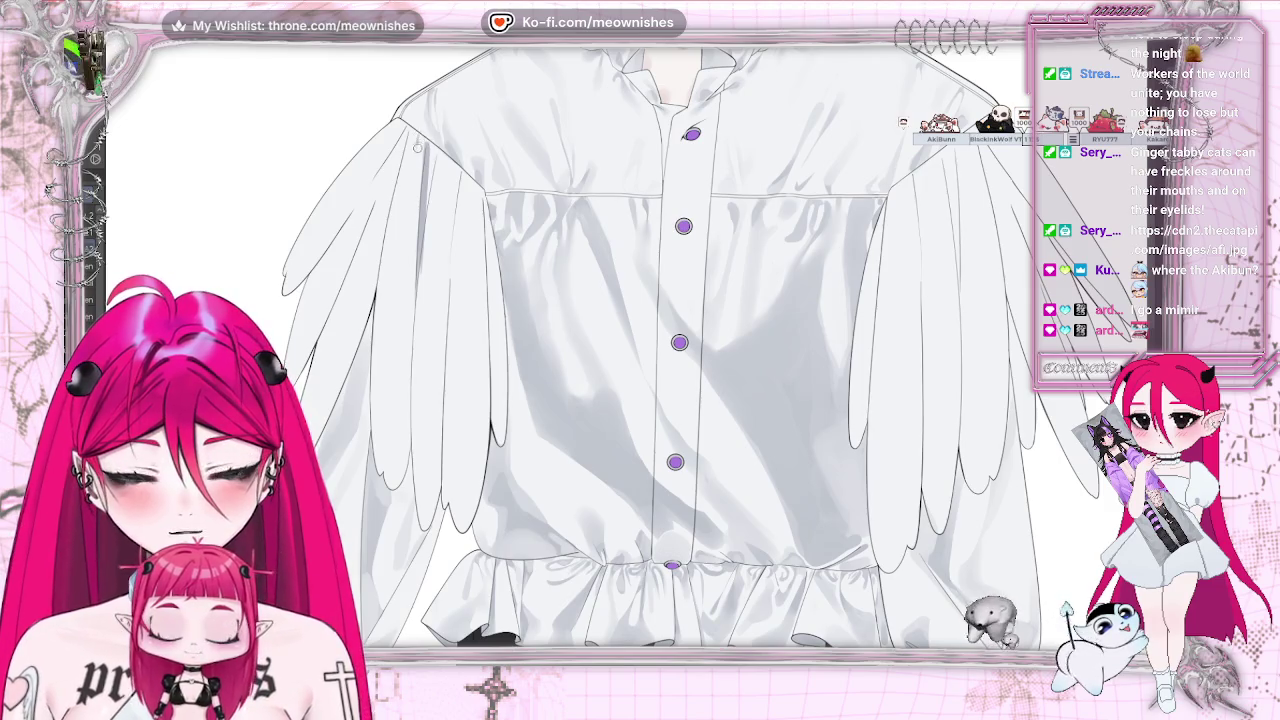
key("ctrl+plus")
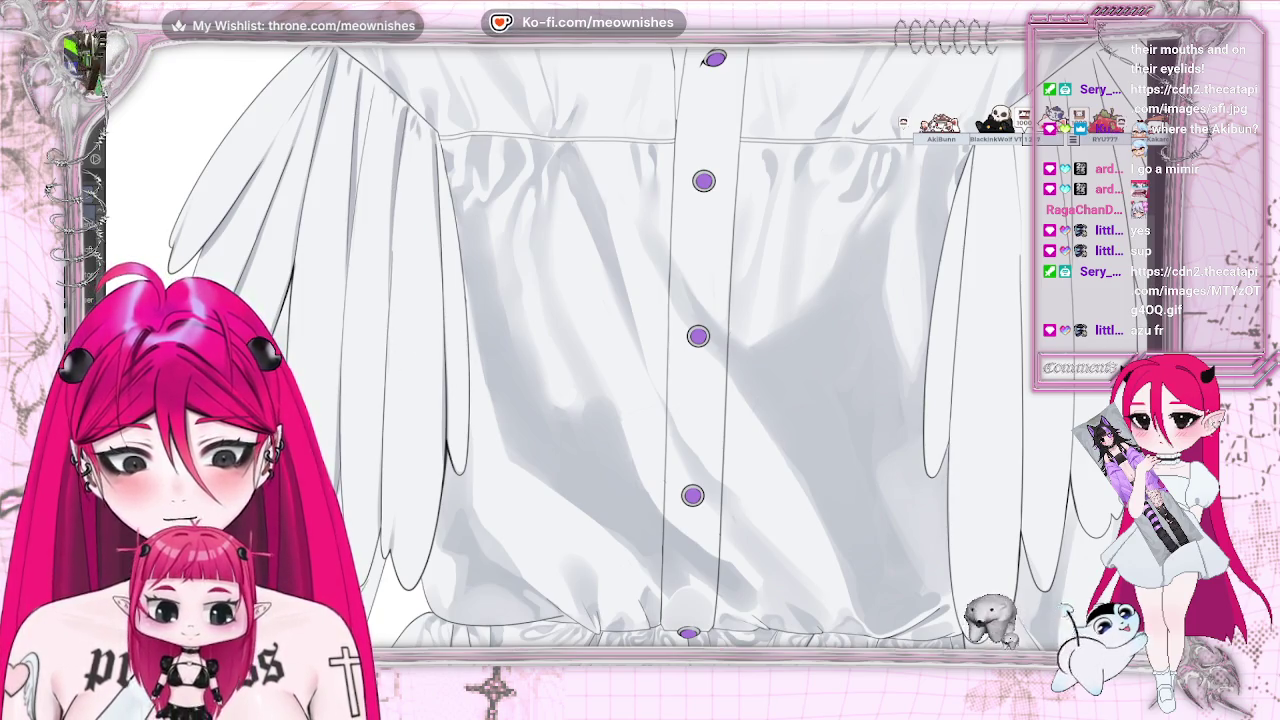
key("ctrl+0")
key("ctrl+minus")
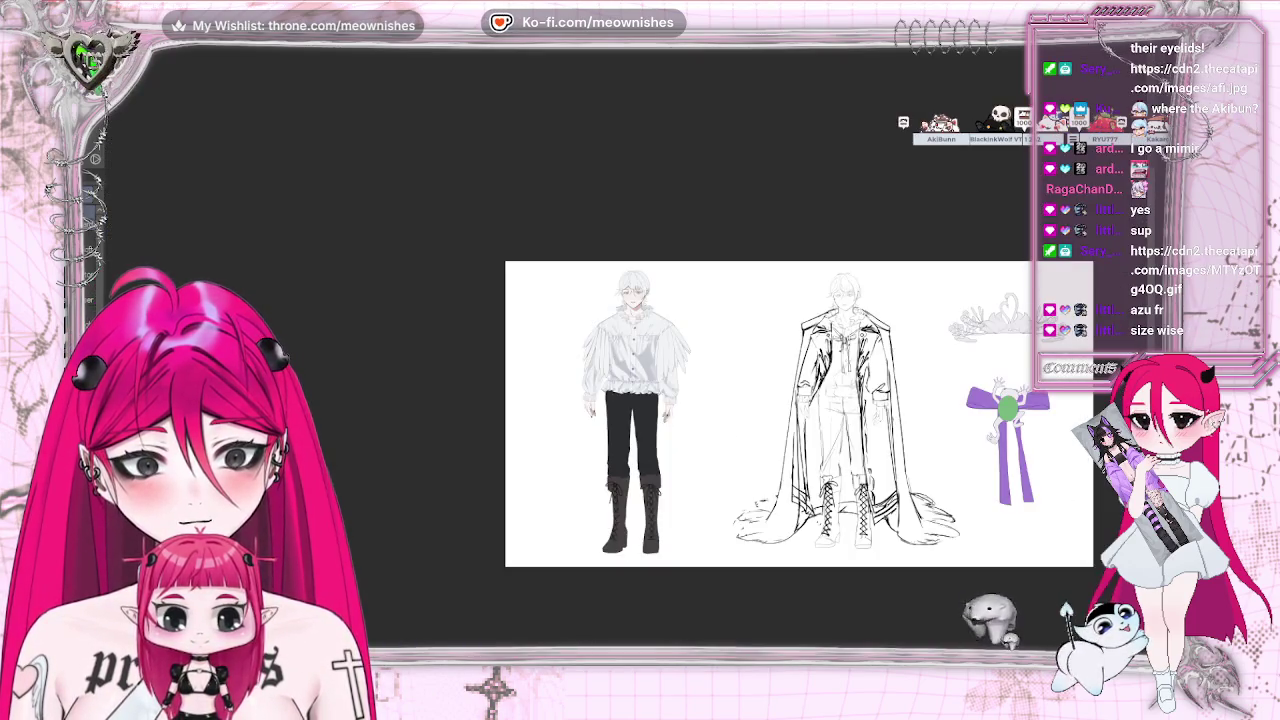
scroll(635, 360, "up", 2)
scroll(635, 360, "up", 1)
scroll(635, 360, "up", 1)
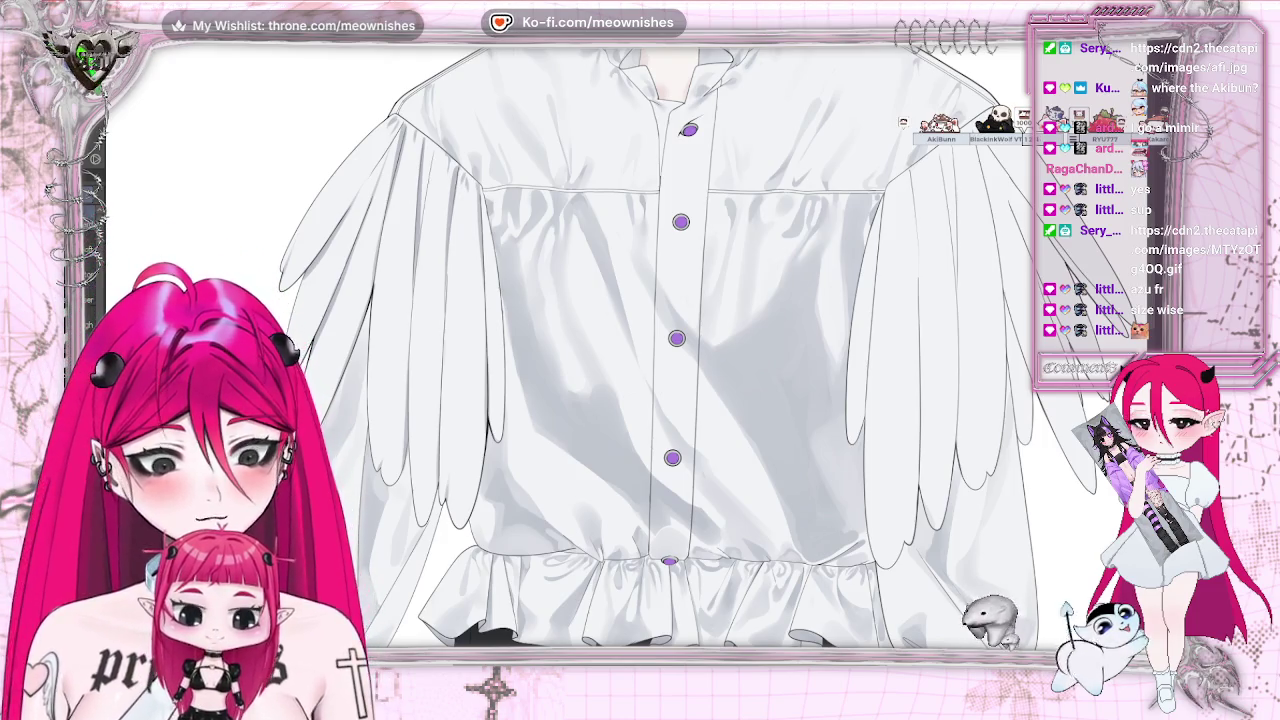
scroll(631, 356, "up", 1)
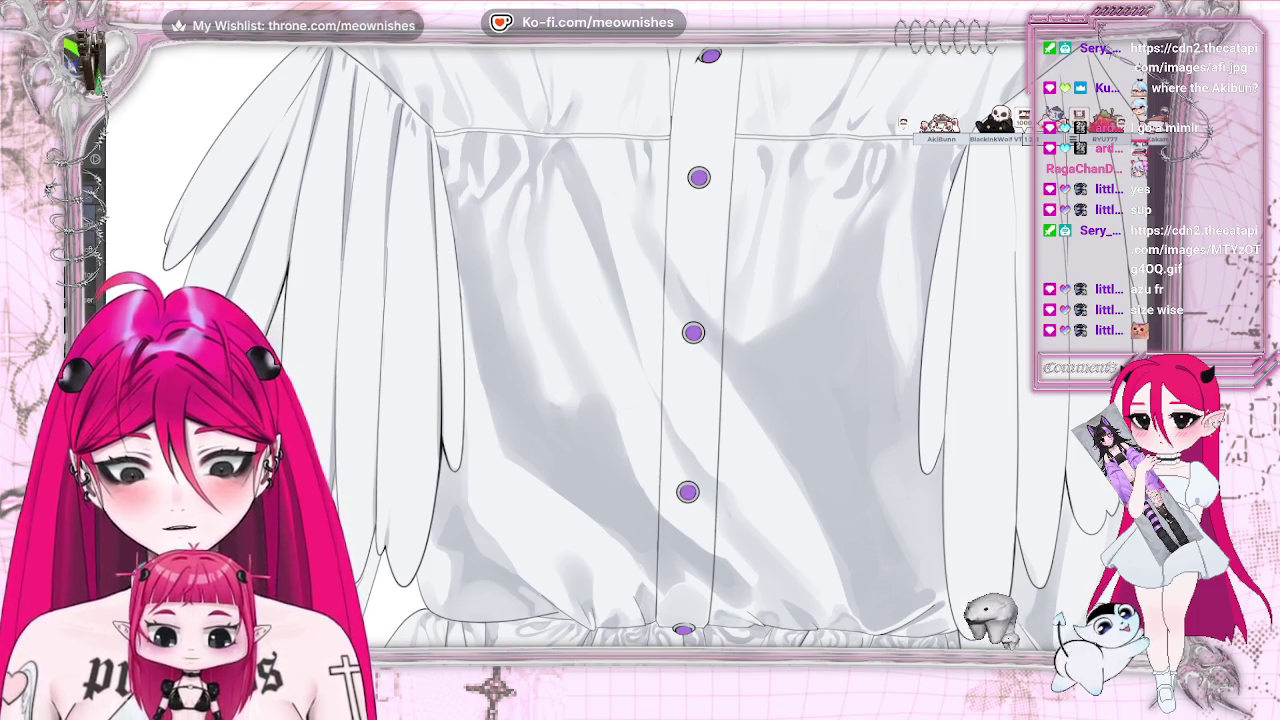
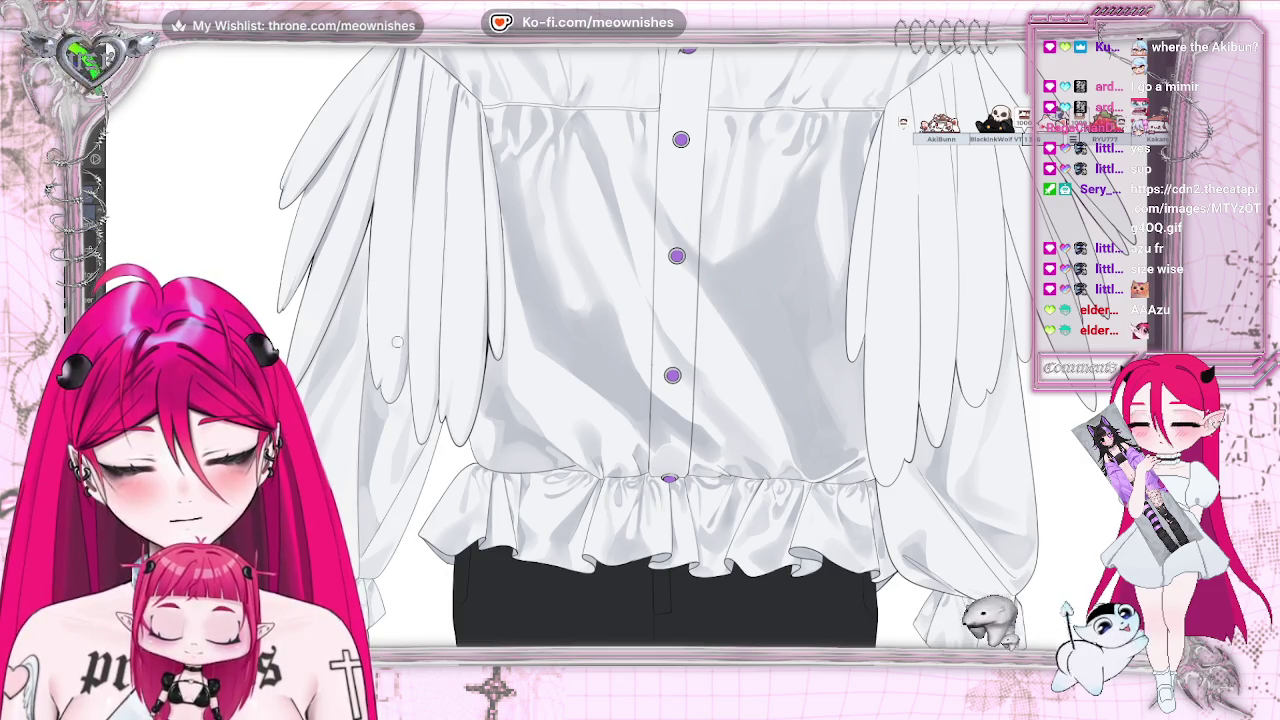
Paint a darker shading stroke down the edge of the shirt's left sleeve
scroll(627, 357, "down", 3)
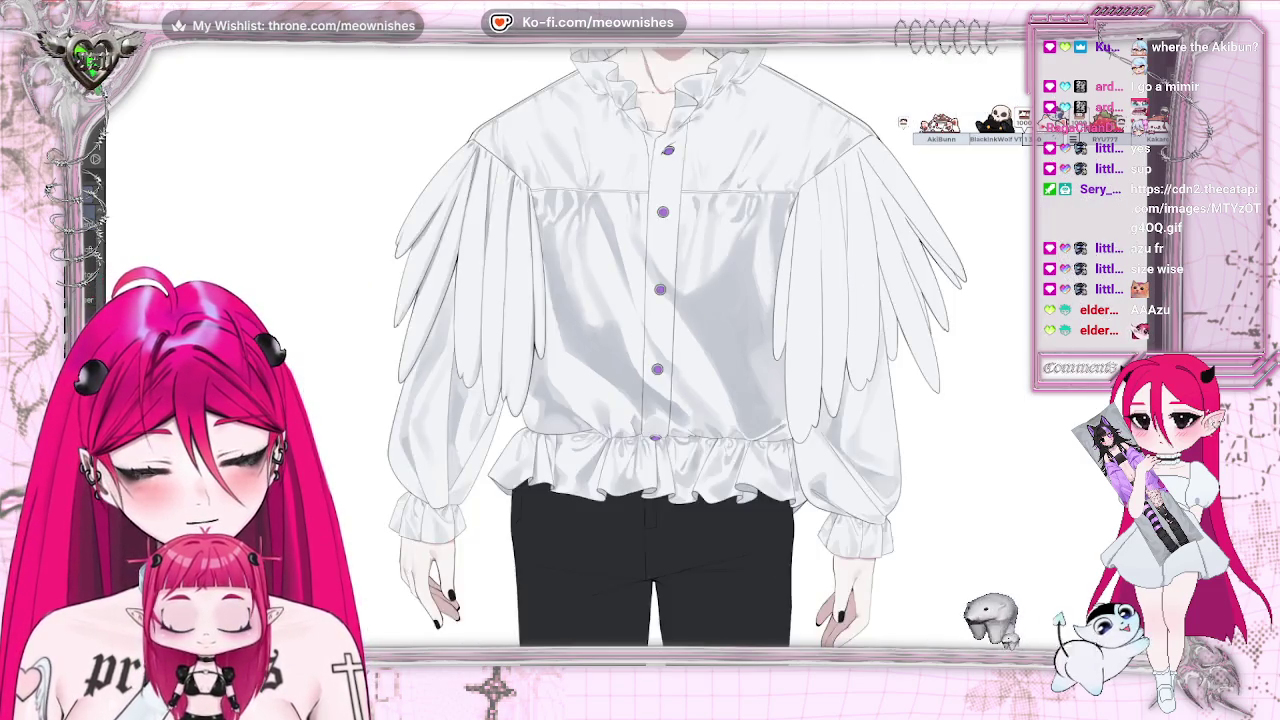
scroll(627, 357, "down", 2)
scroll(640, 370, "down", 2)
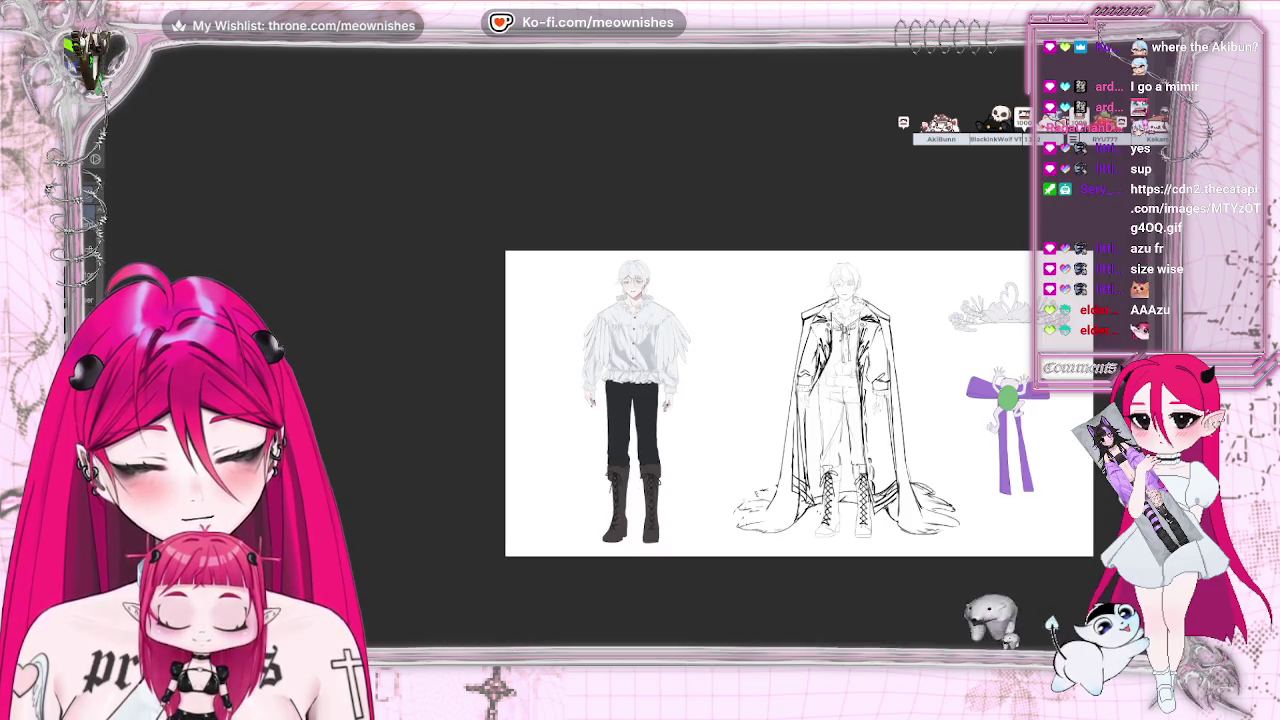
scroll(640, 370, "up", 4)
scroll(640, 370, "up", 2)
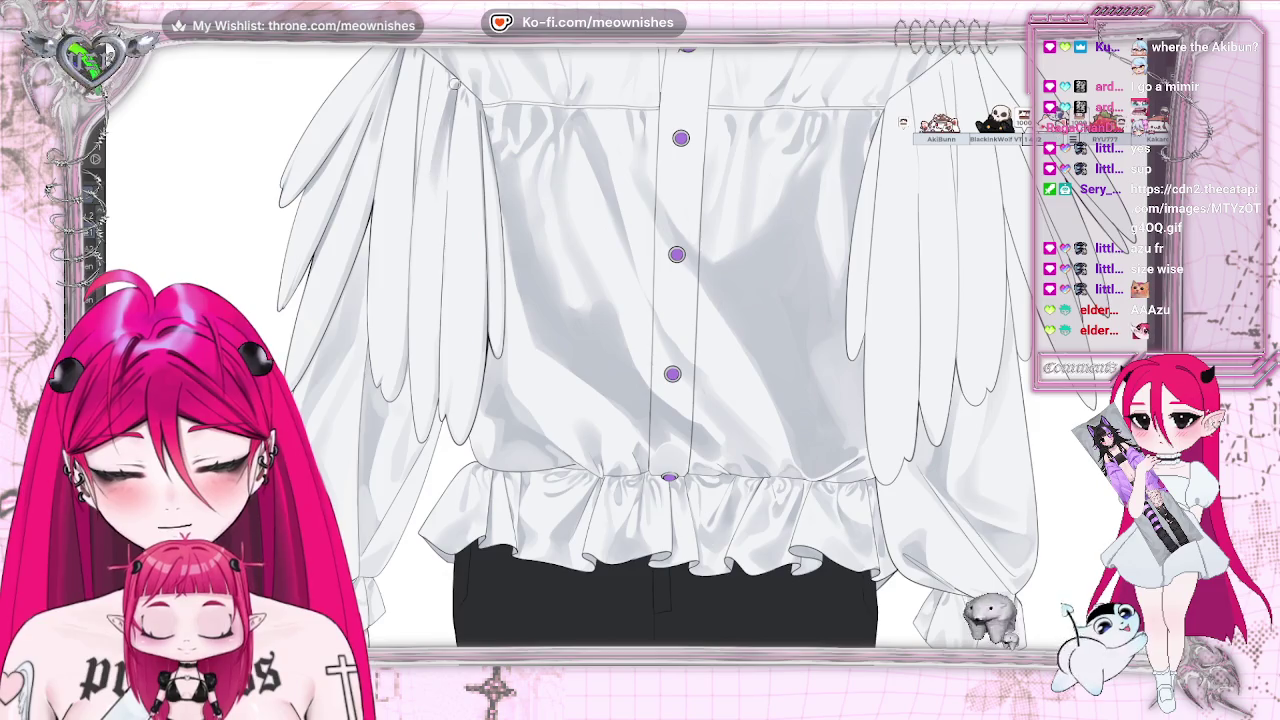
key("ctrl+0")
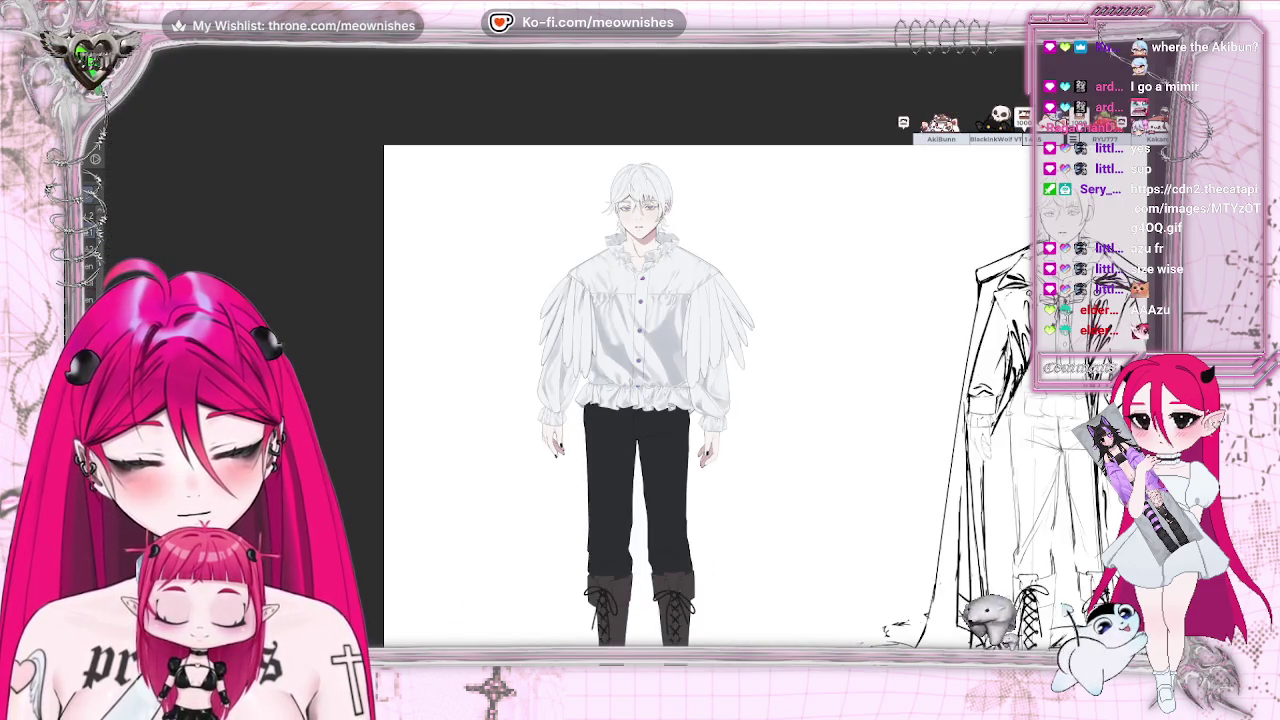
key("ctrl+minus")
scroll(620, 370, "up", 3)
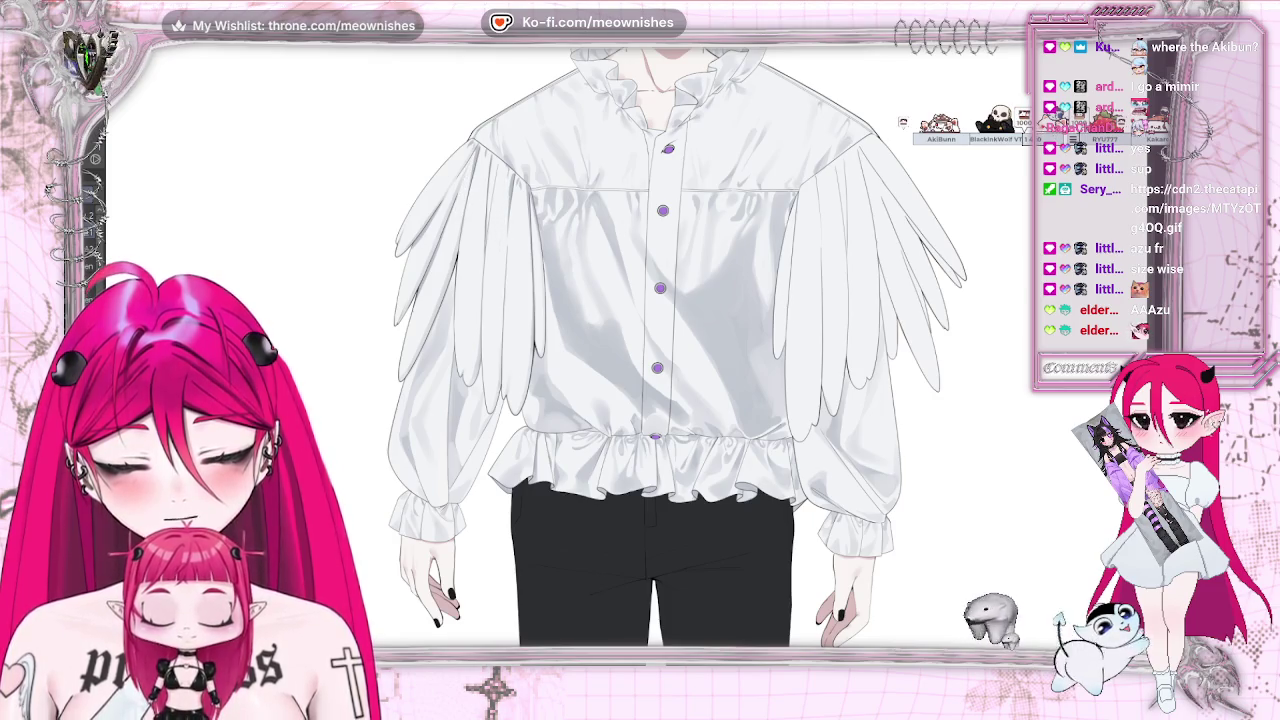
key("ctrl+plus")
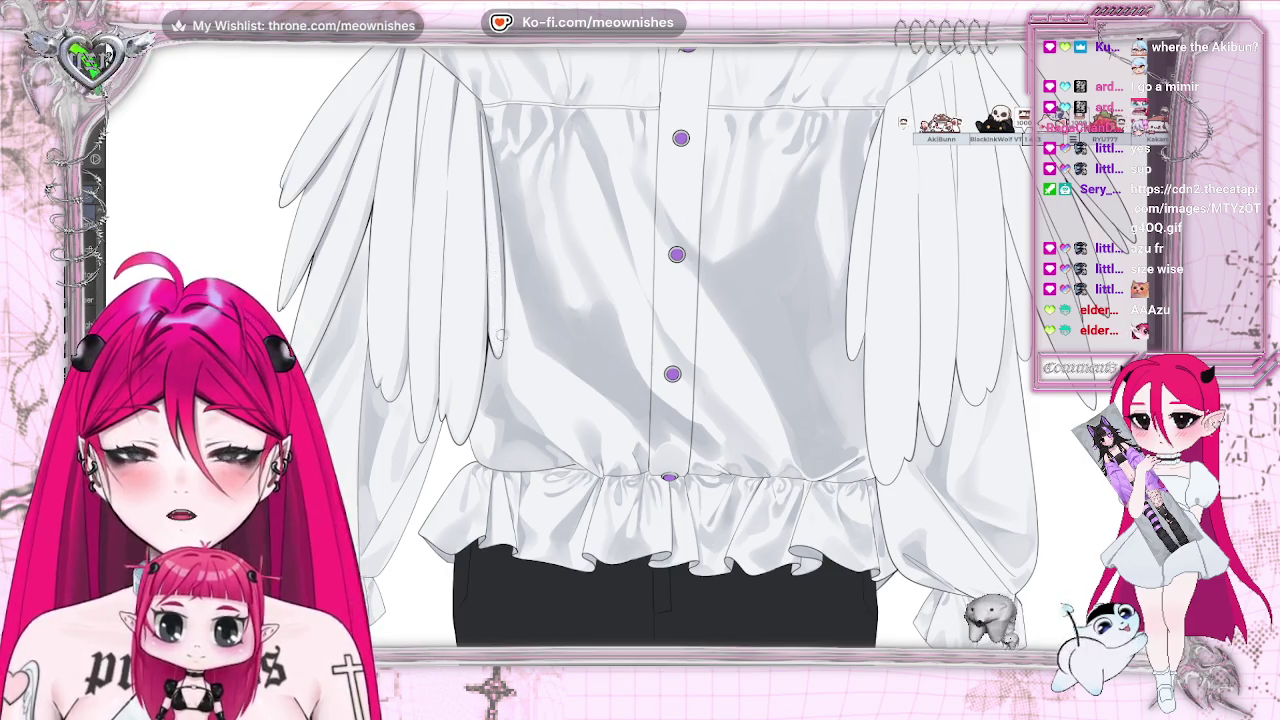
scroll(660, 350, "down", 3)
scroll(660, 350, "down", 2)
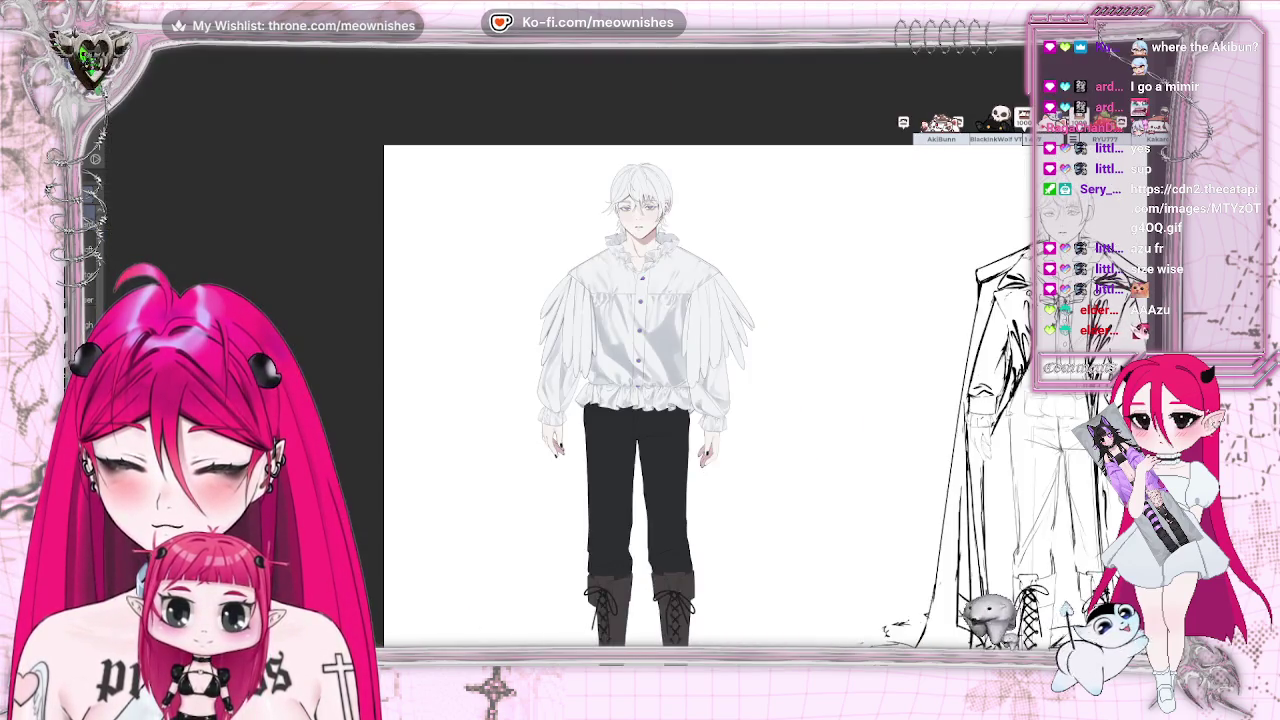
scroll(622, 368, "down", 2)
scroll(624, 361, "up", 3)
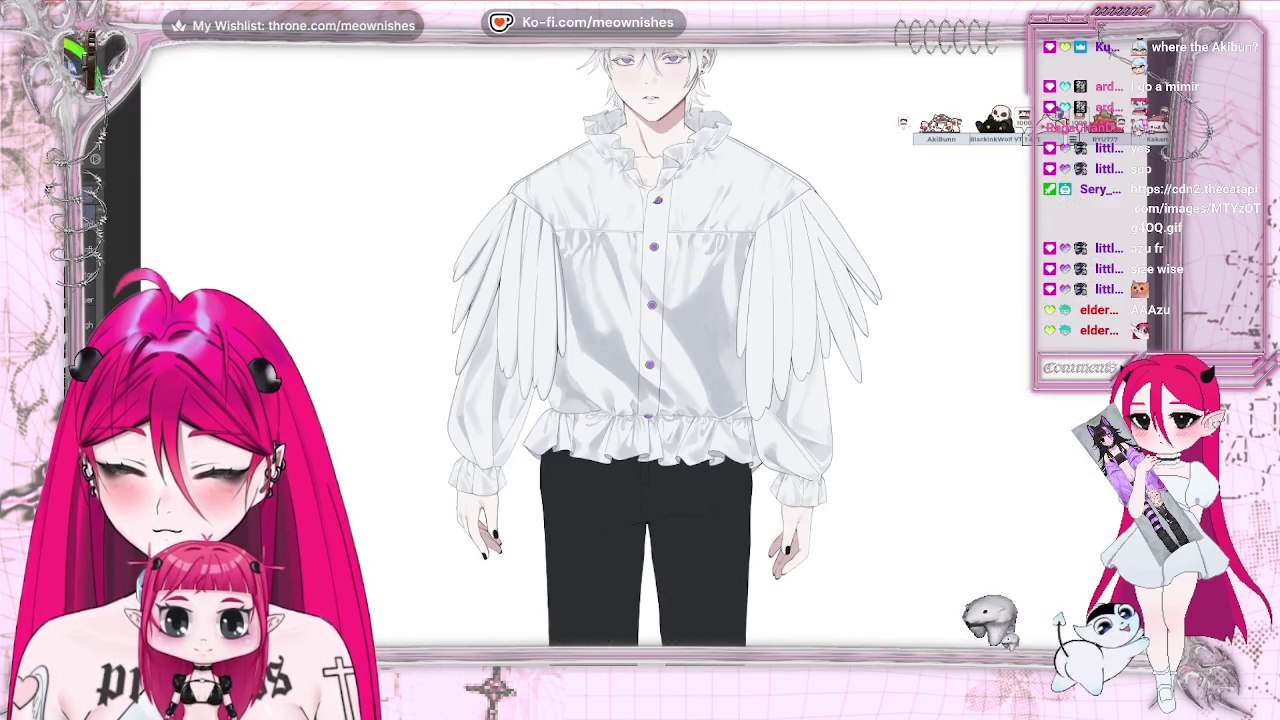
scroll(624, 361, "up", 2)
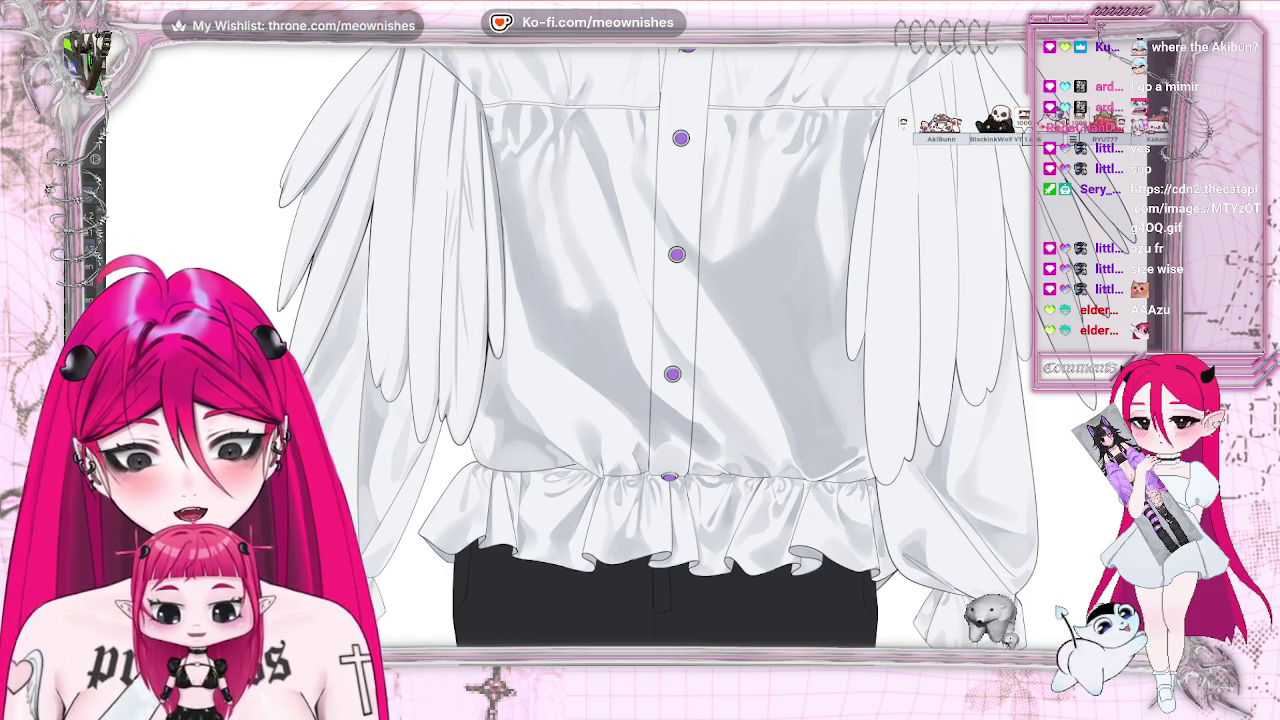
key("ctrl+0")
key("ctrl+plus")
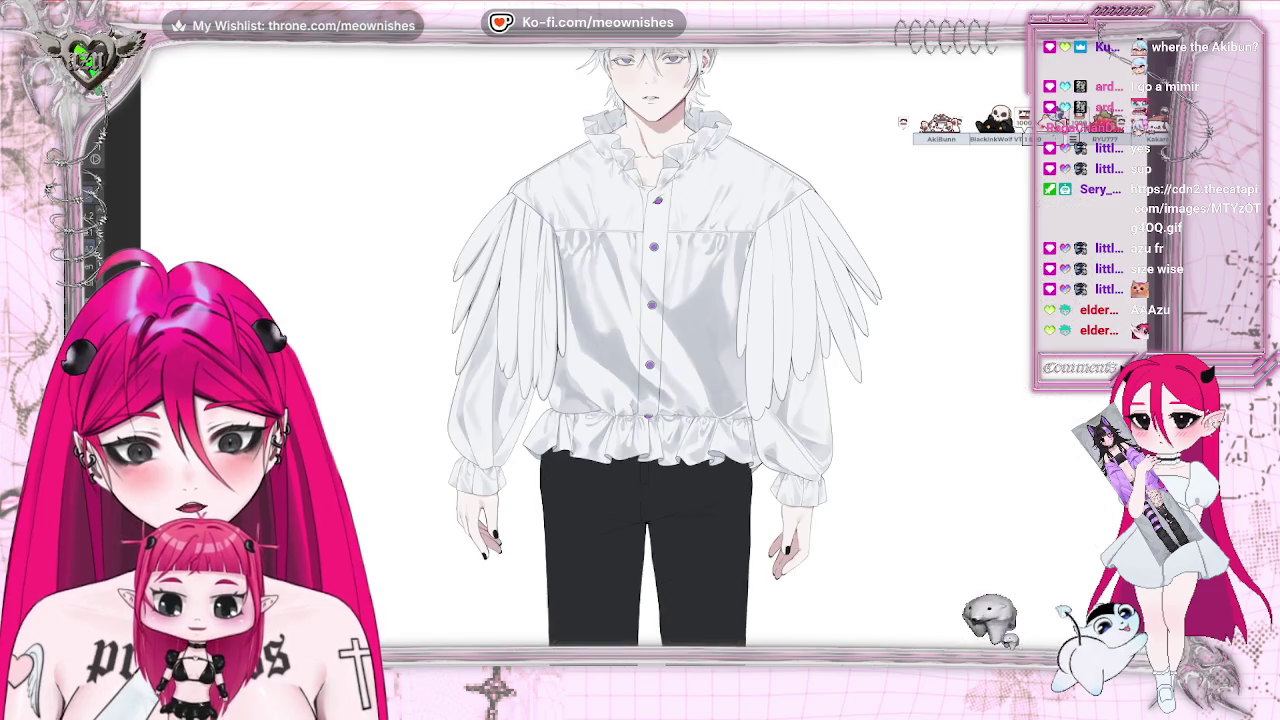
key("ctrl+plus")
key("ctrl+plus")
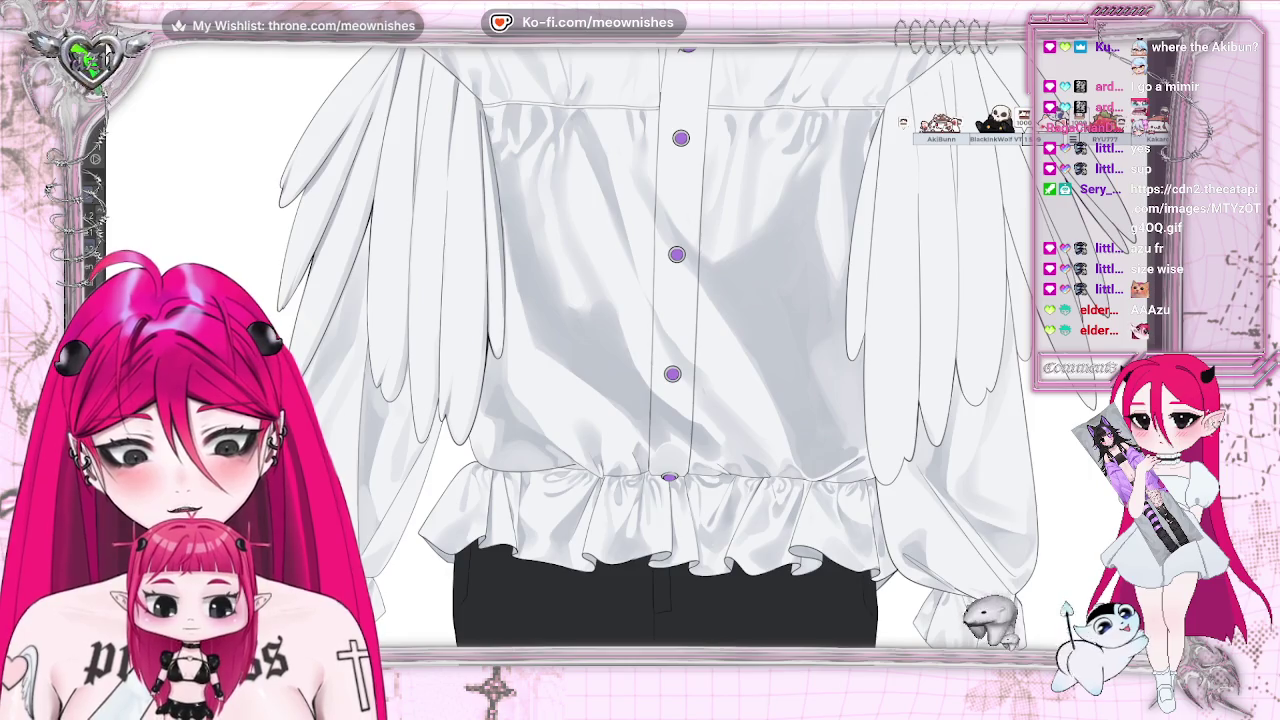
key("ctrl+plus")
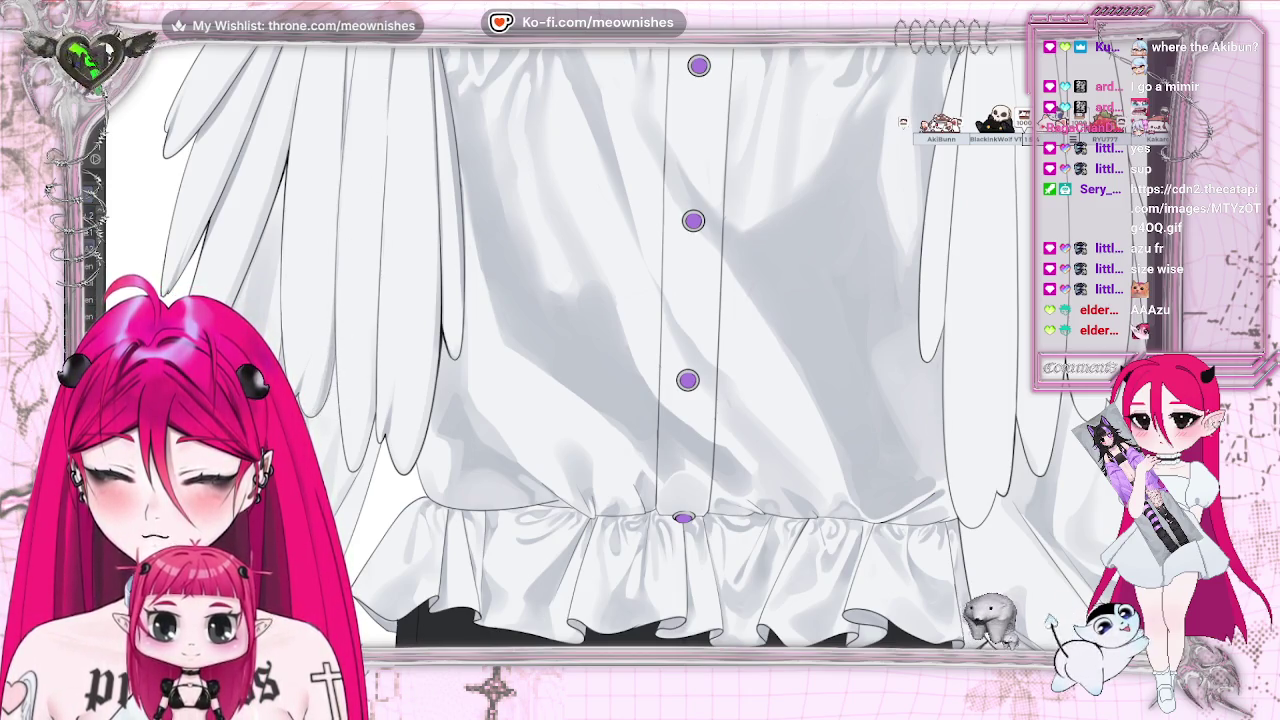
key("ctrl+0")
key("ctrl+plus")
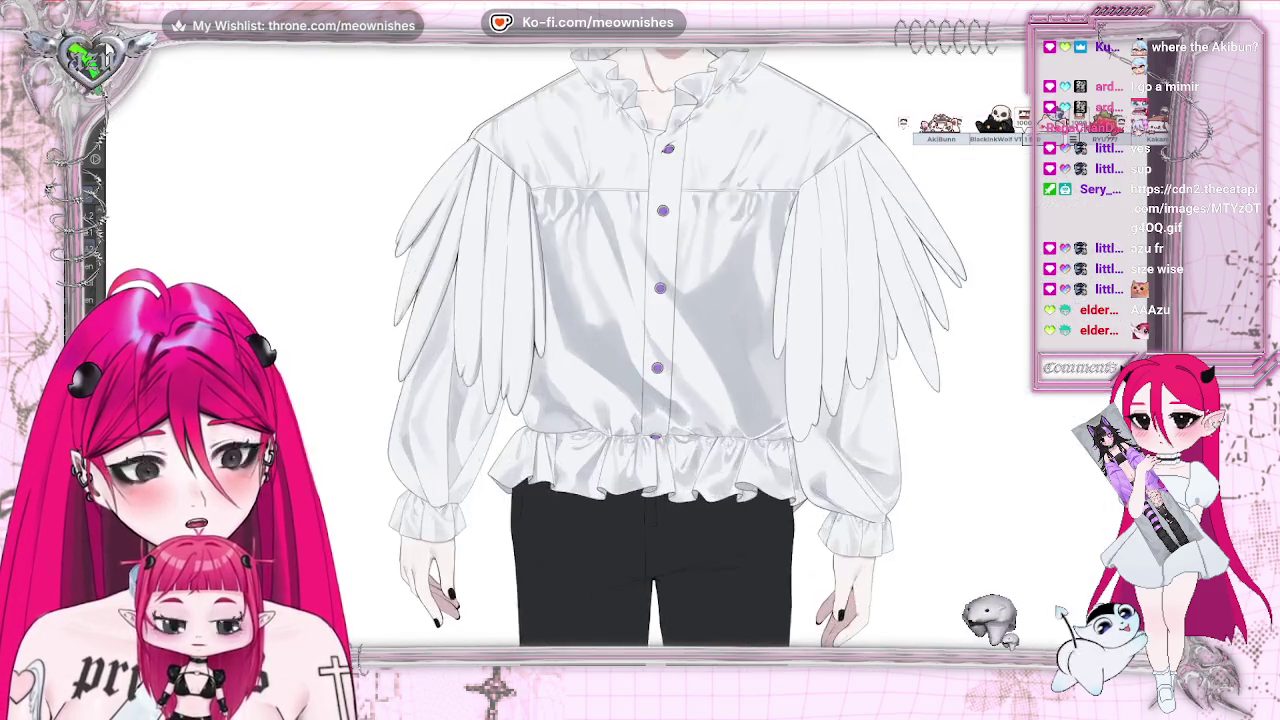
key("ctrl+plus")
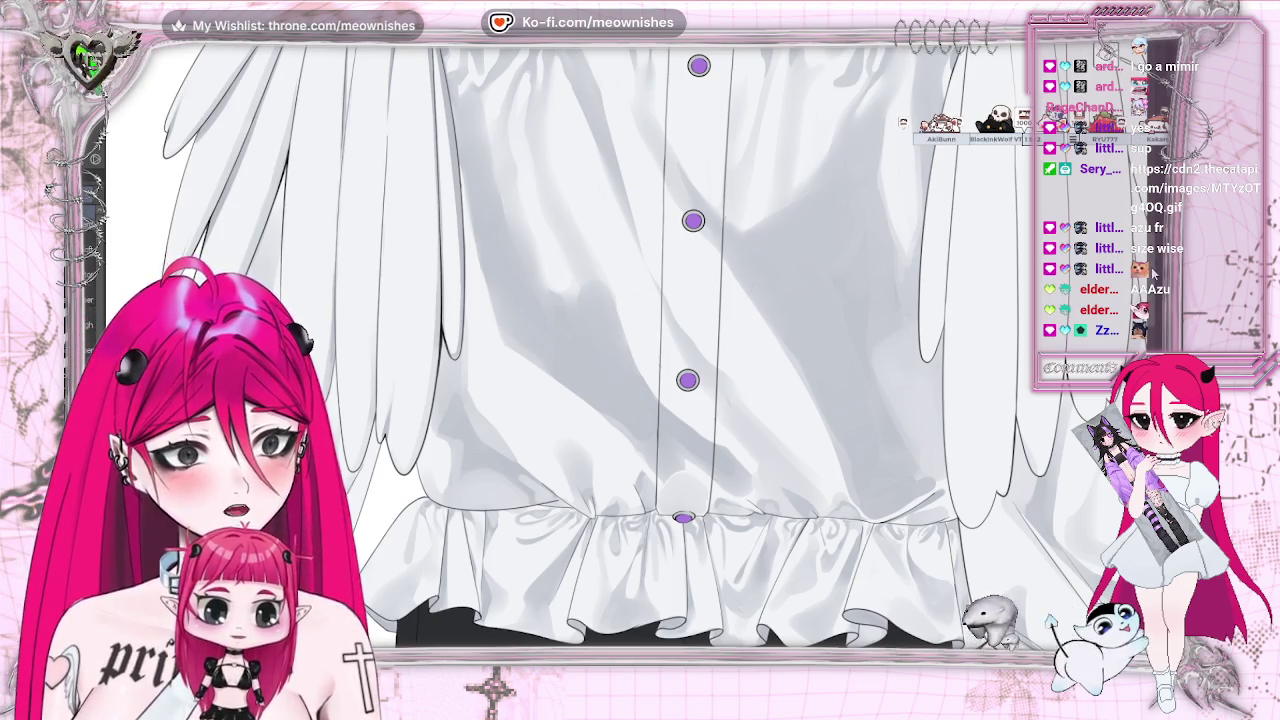
scroll(680, 350, "up", 2)
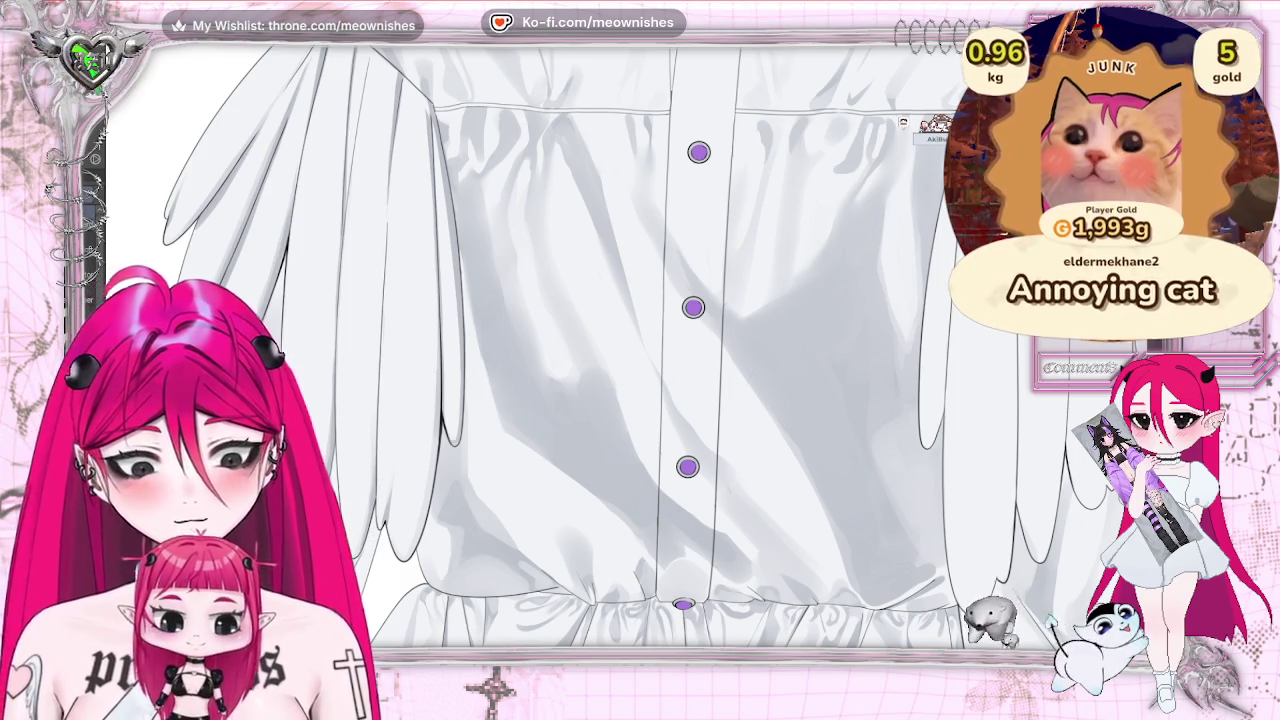
key("ctrl+0")
key("ctrl+minus")
key("ctrl+plus")
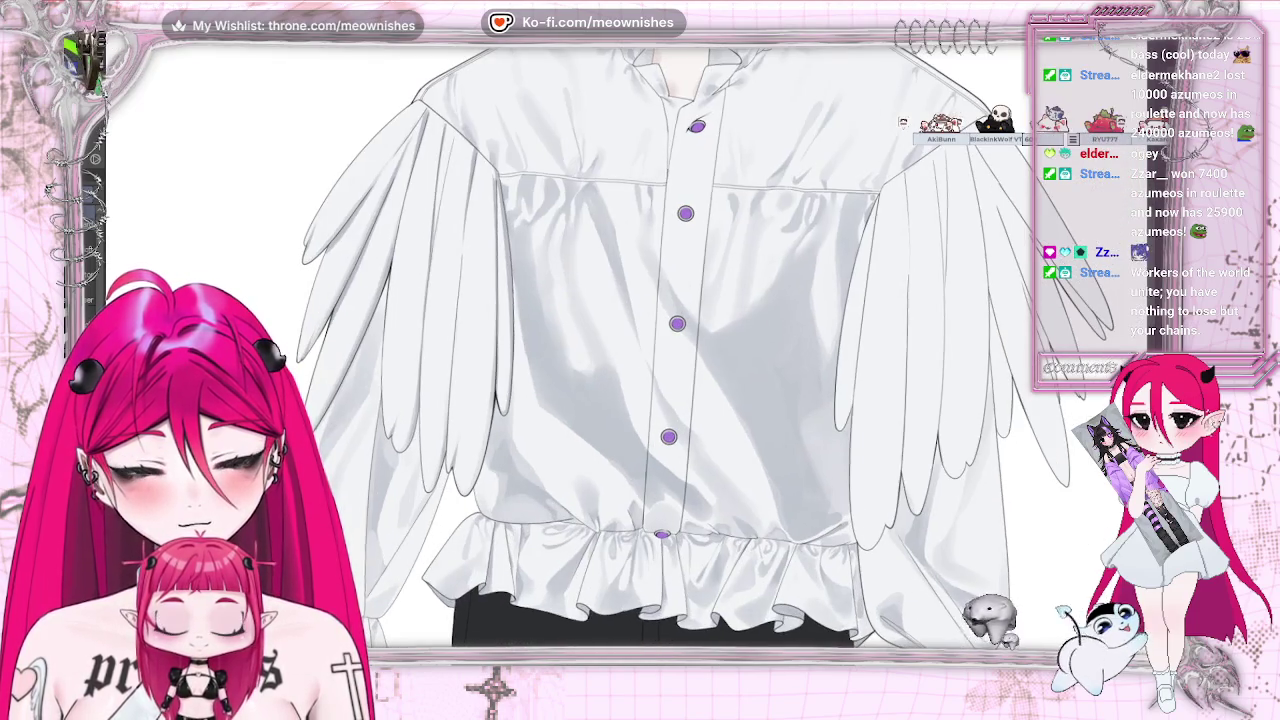
key("asciicircum")
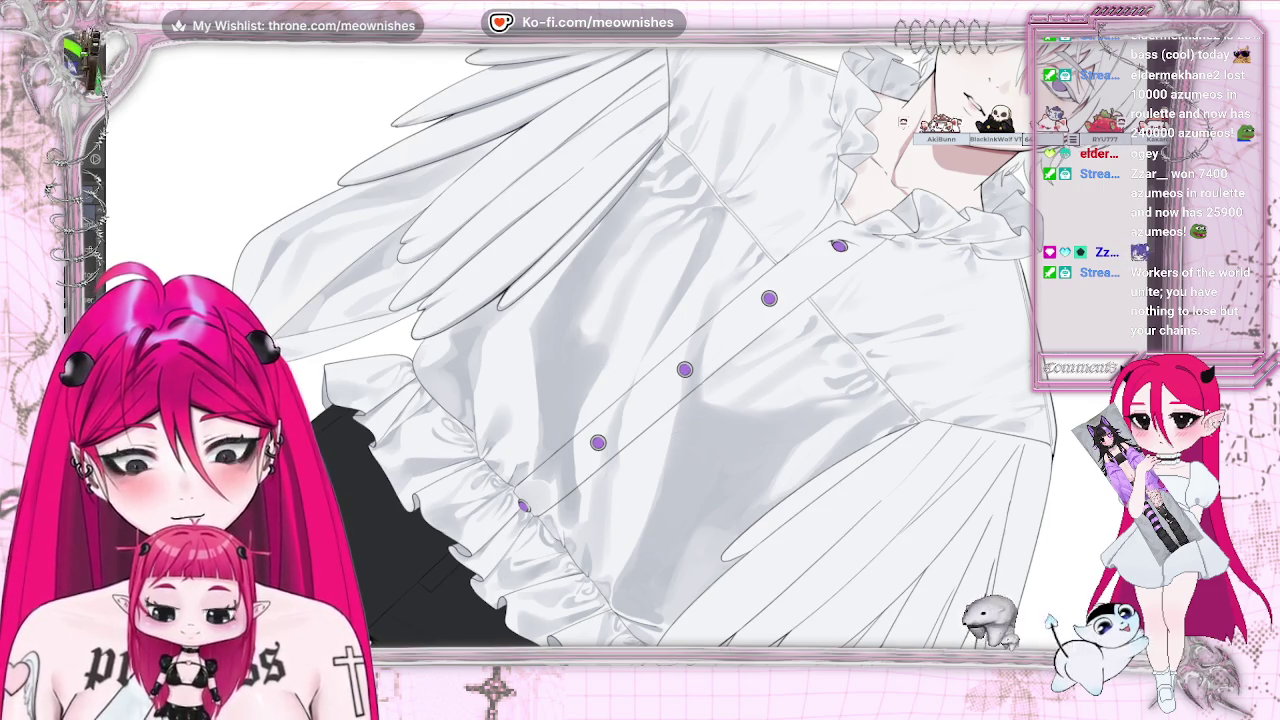
key("minus")
key("minus")
key("minus")
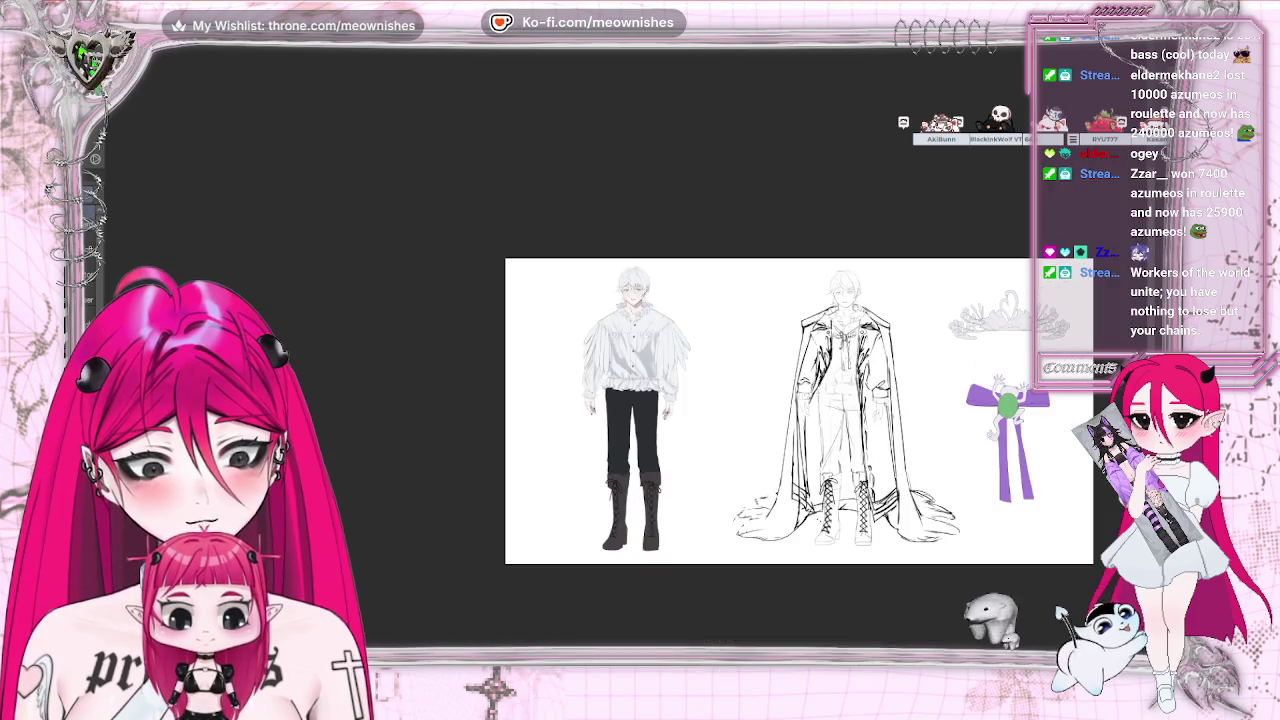
key("plus")
key("plus")
key("plus")
key("plus")
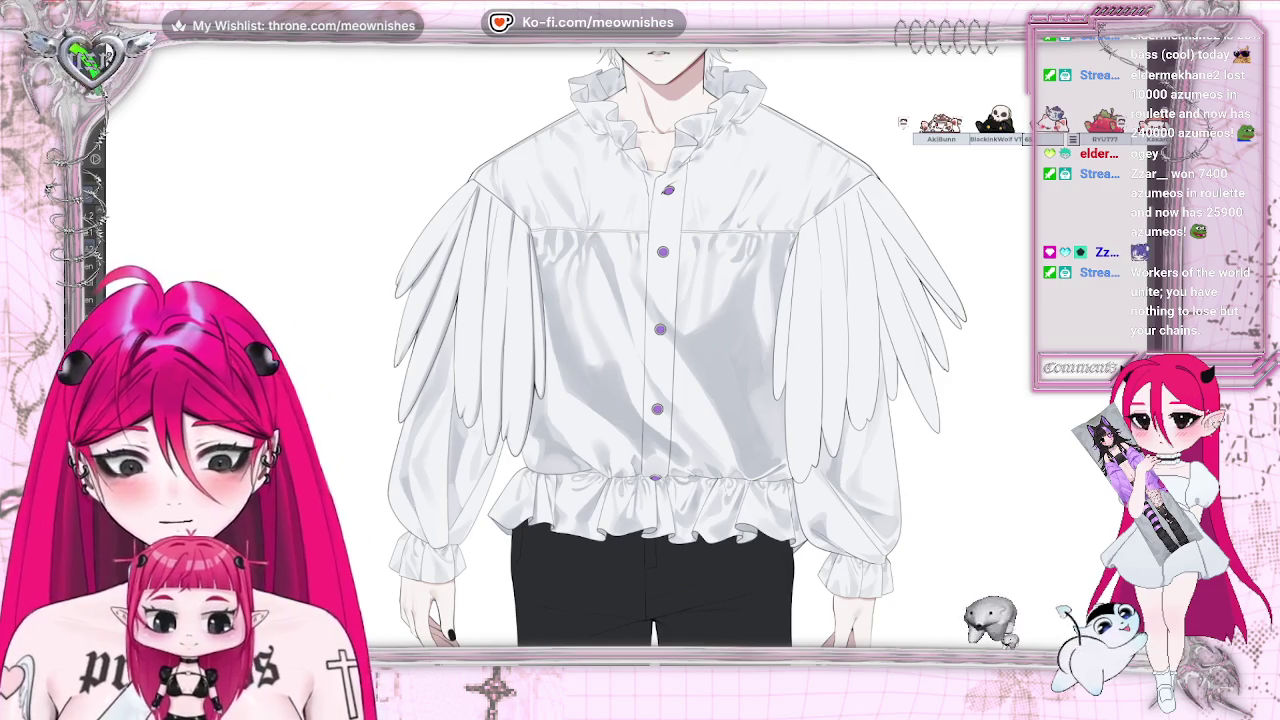
scroll(628, 347, "right", 2)
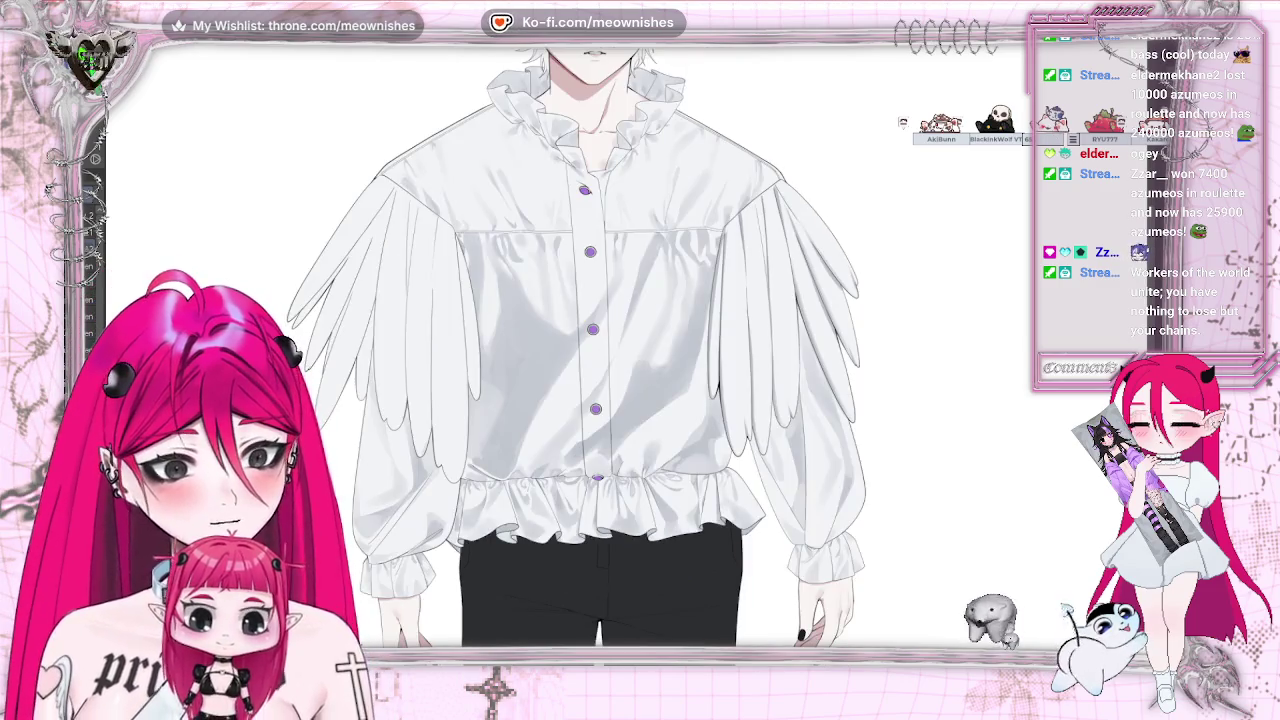
key("plus")
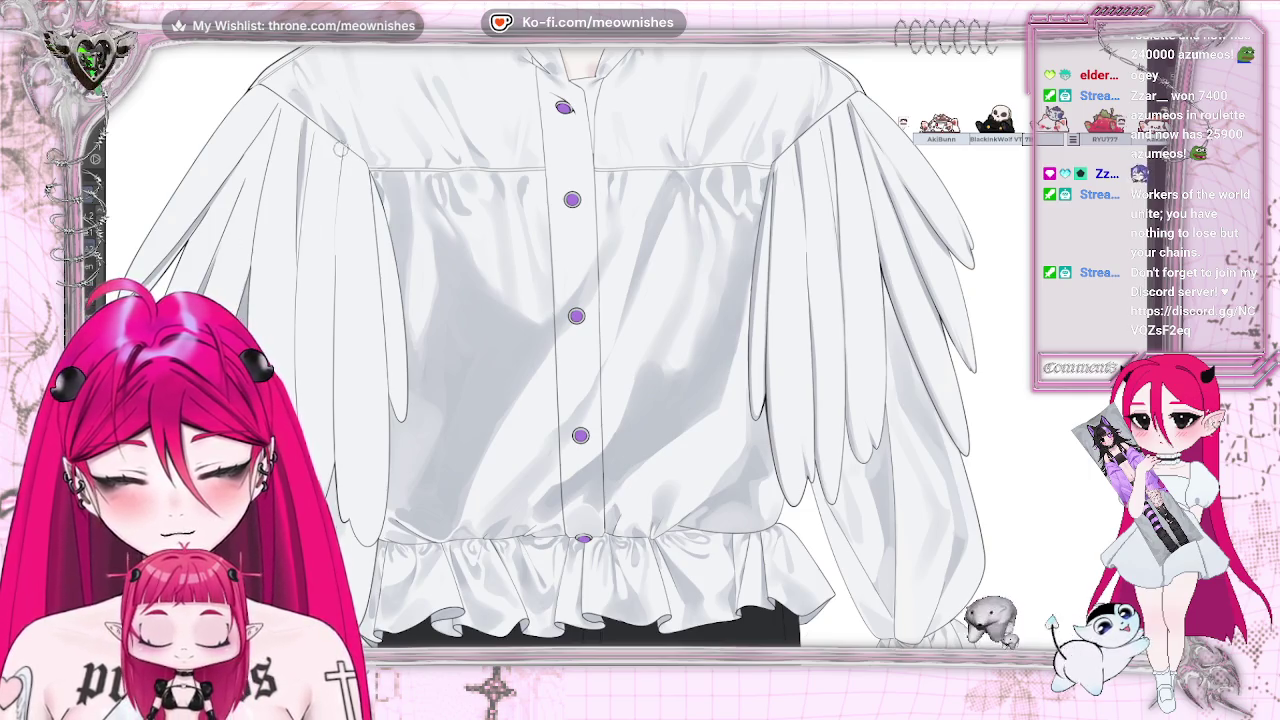
left_click_drag(372, 190, 394, 403)
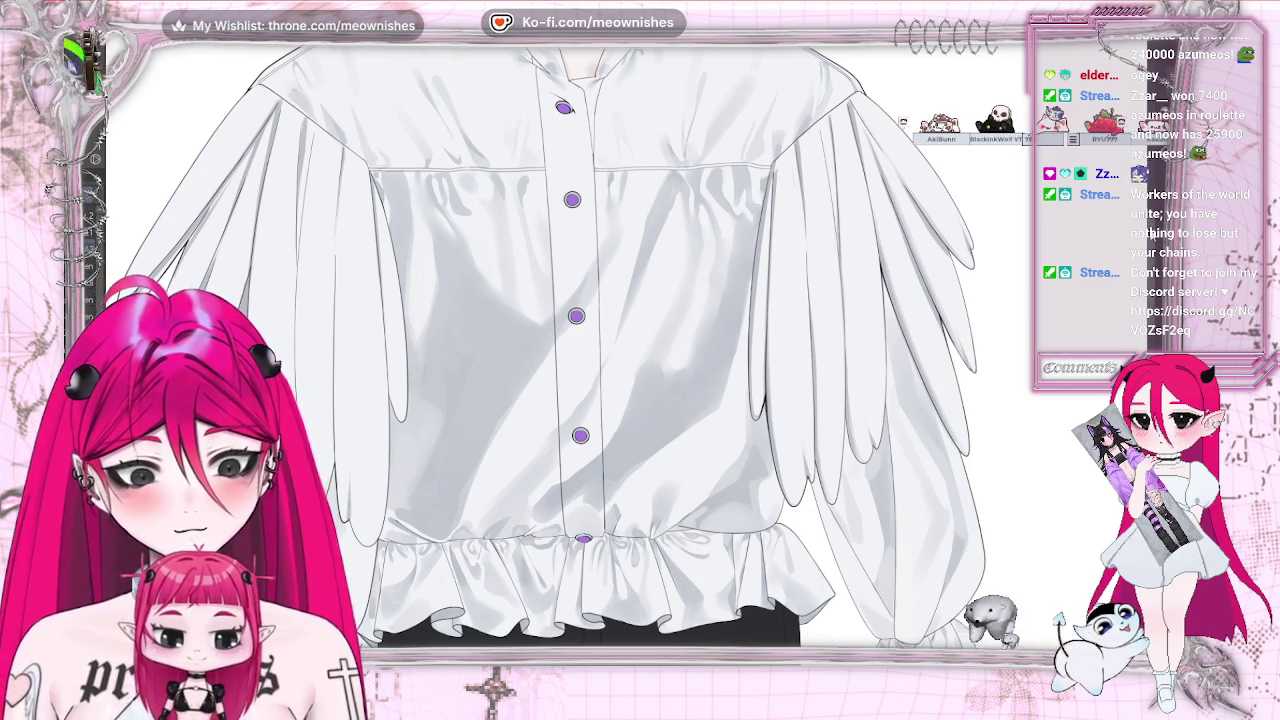
scroll(570, 350, "down", 2)
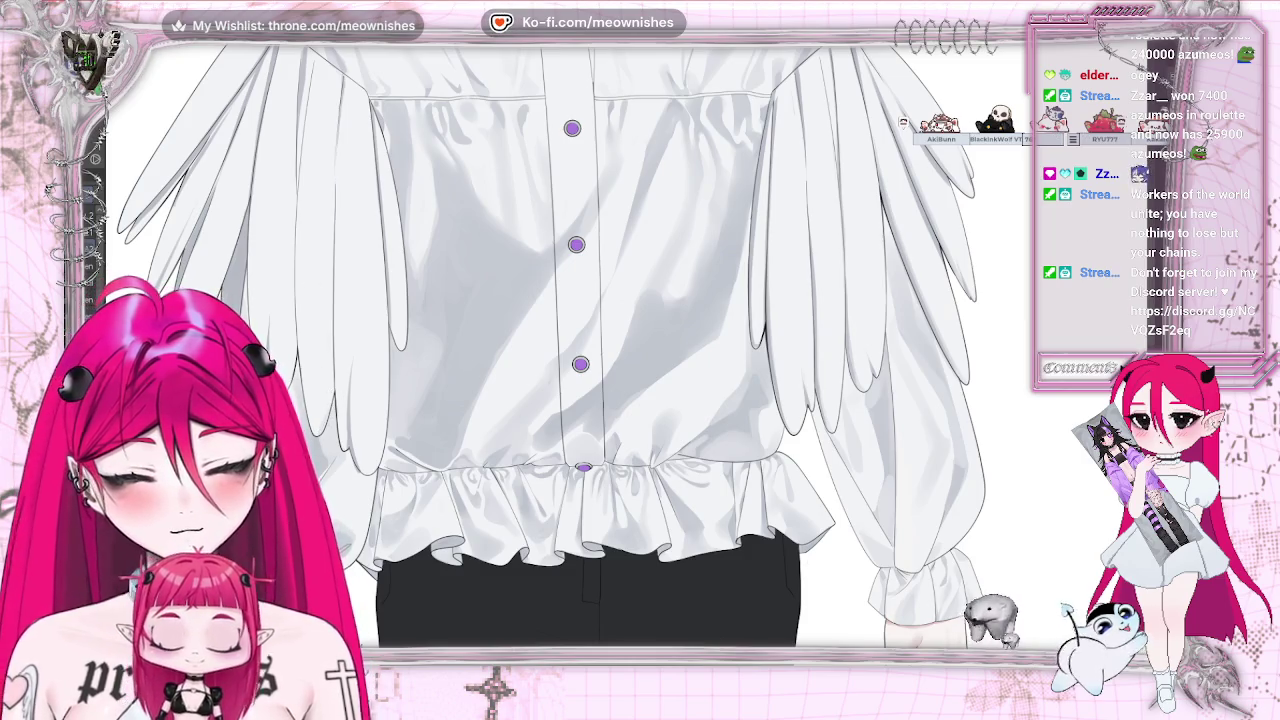
Draw a thin detail line down the left feather sleeve, redoing the first attempt
key("ctrl+z")
key("ctrl+y")
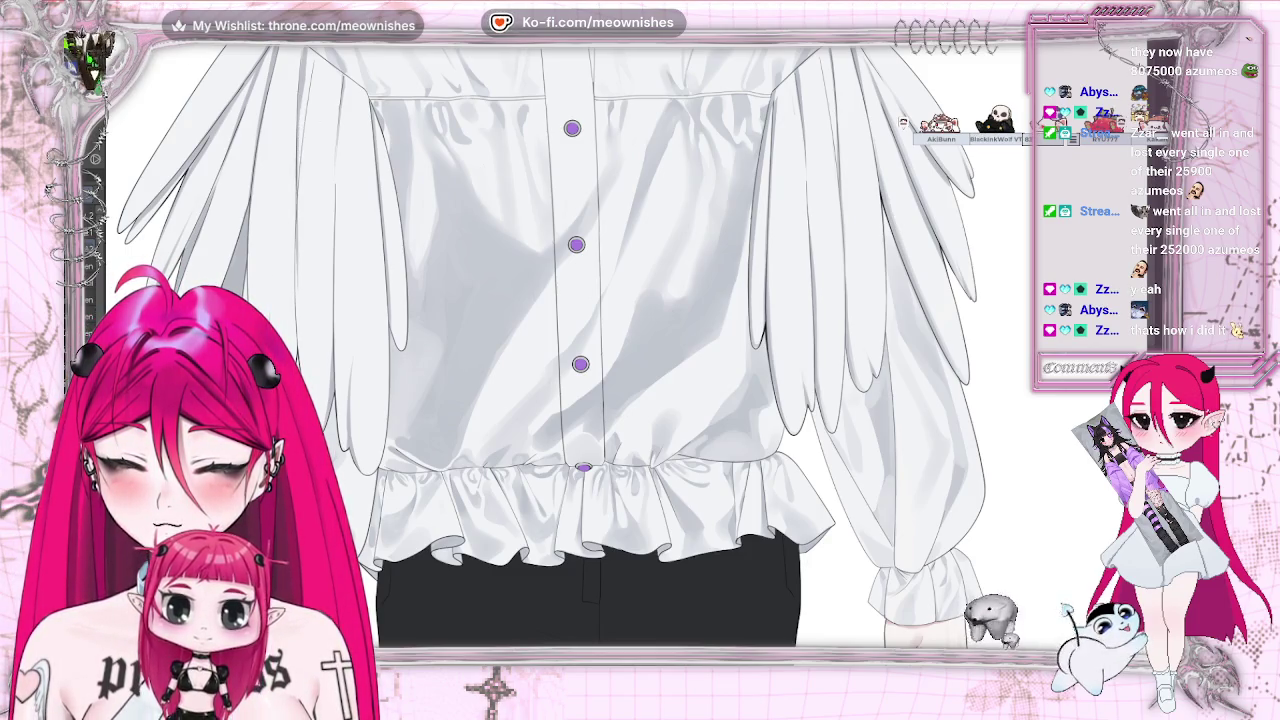
left_click_drag(295, 193, 295, 346)
key("ctrl+z")
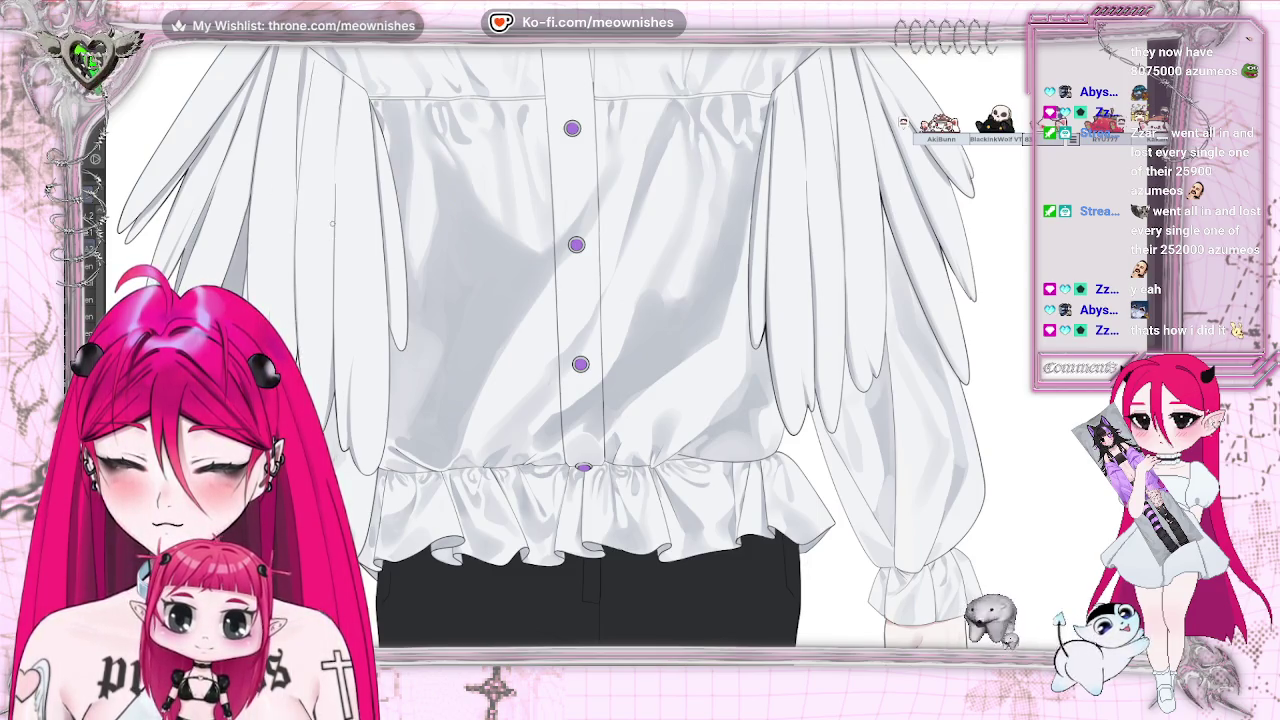
left_click_drag(333, 240, 332, 358)
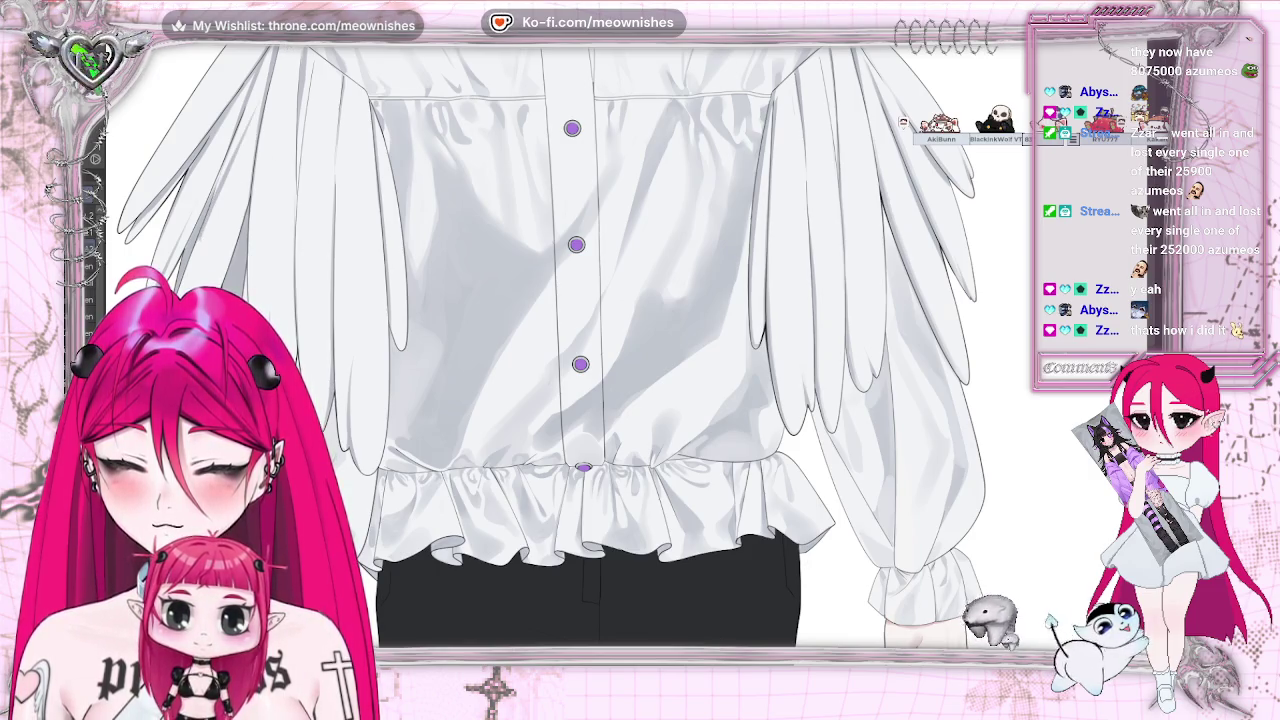
key("ctrl+0")
scroll(580, 350, "up", 3)
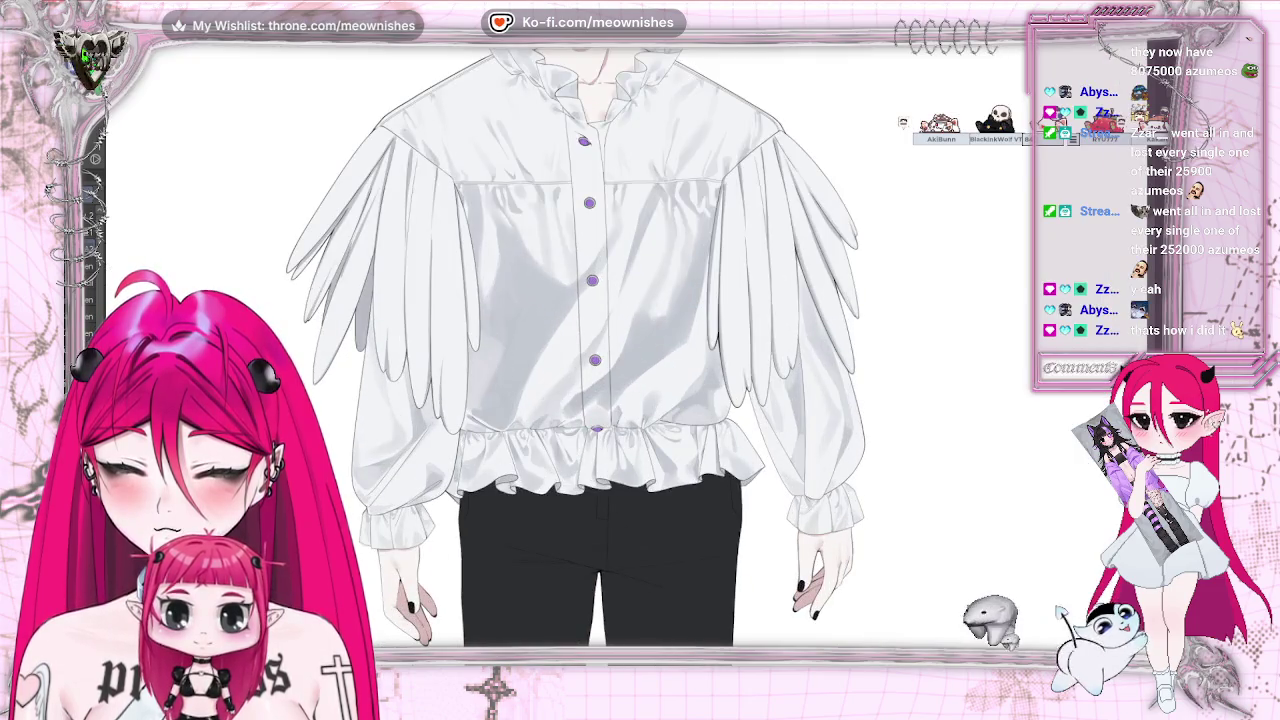
left_click_drag(409, 216, 493, 216)
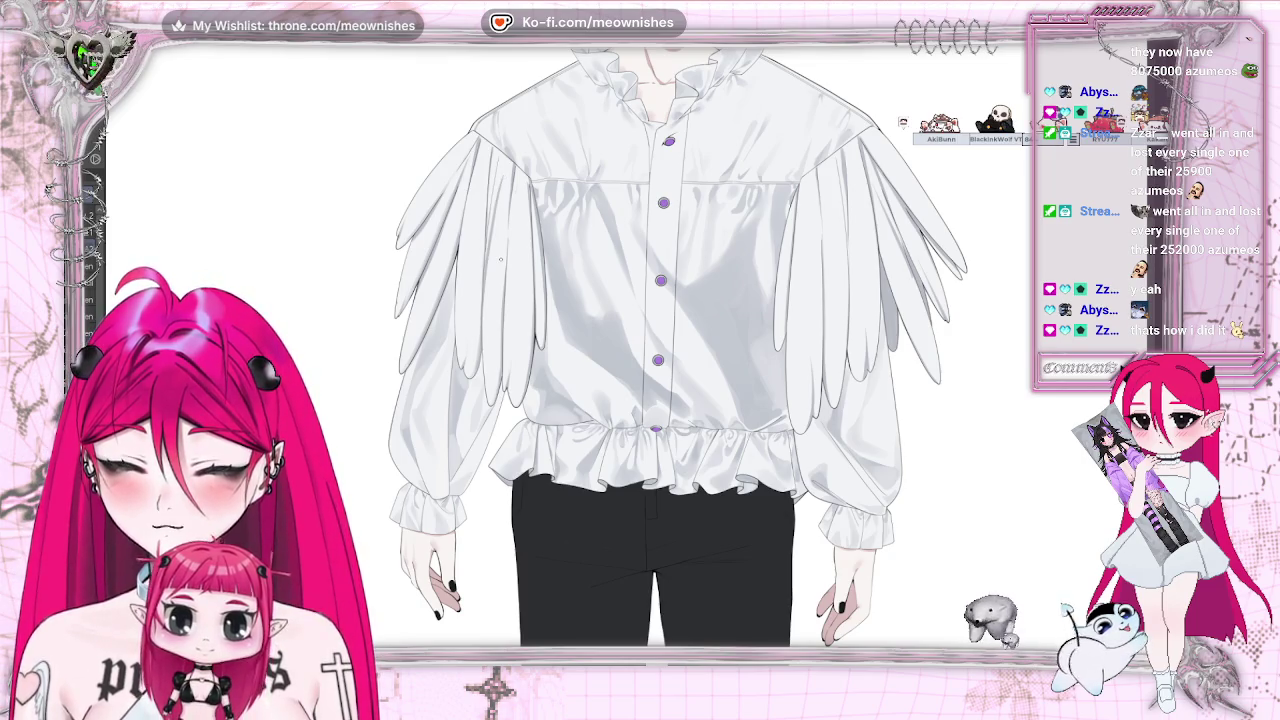
key("ctrl+0")
scroll(501, 257, "up", 3)
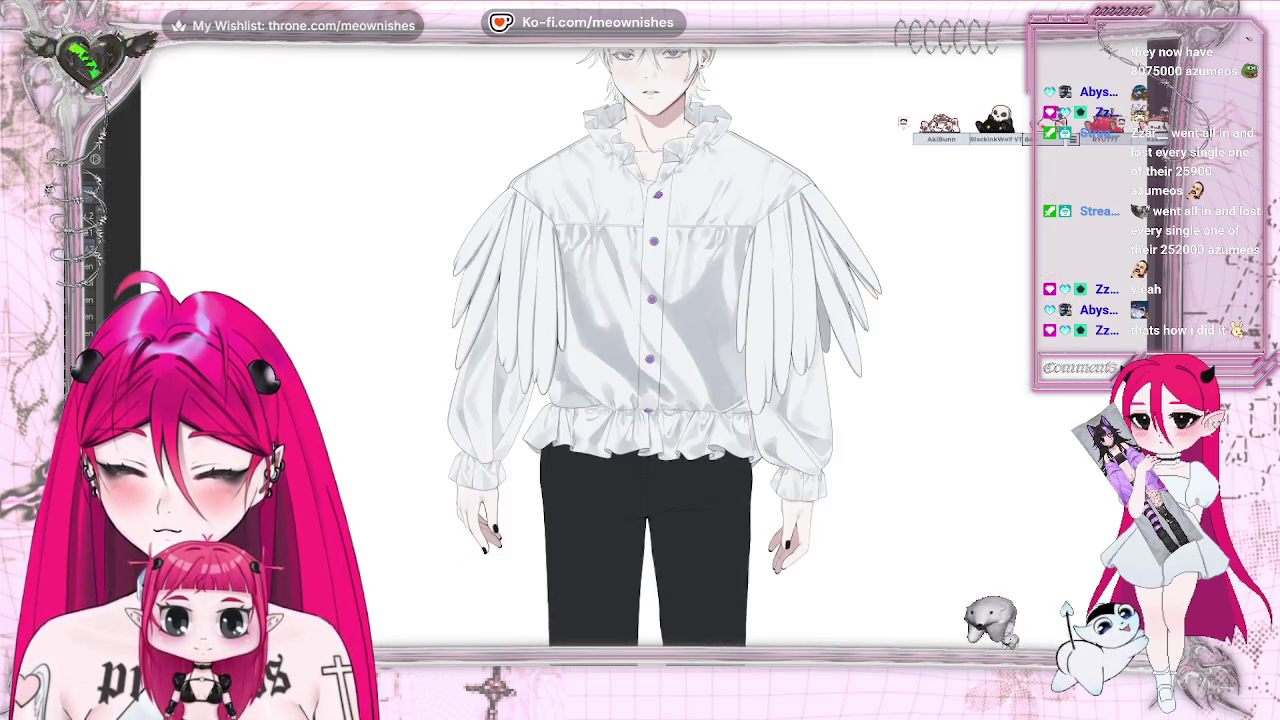
scroll(624, 353, "up", 2)
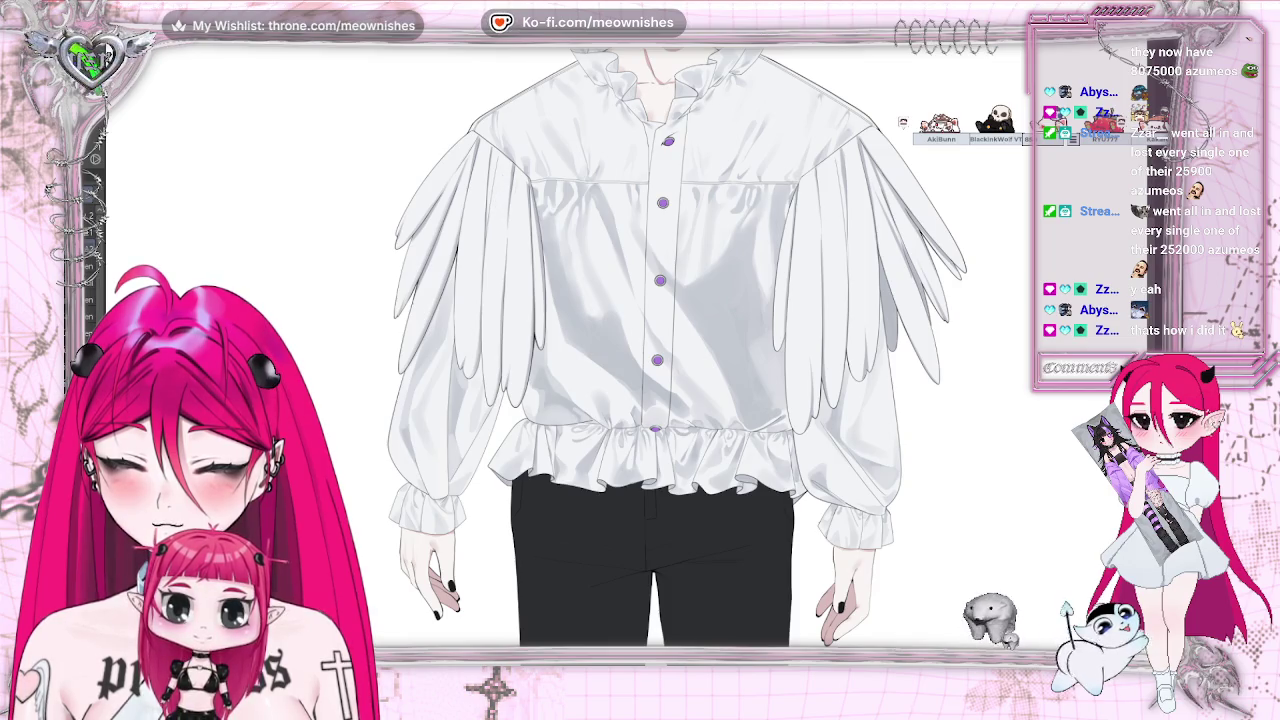
scroll(627, 347, "right", 2)
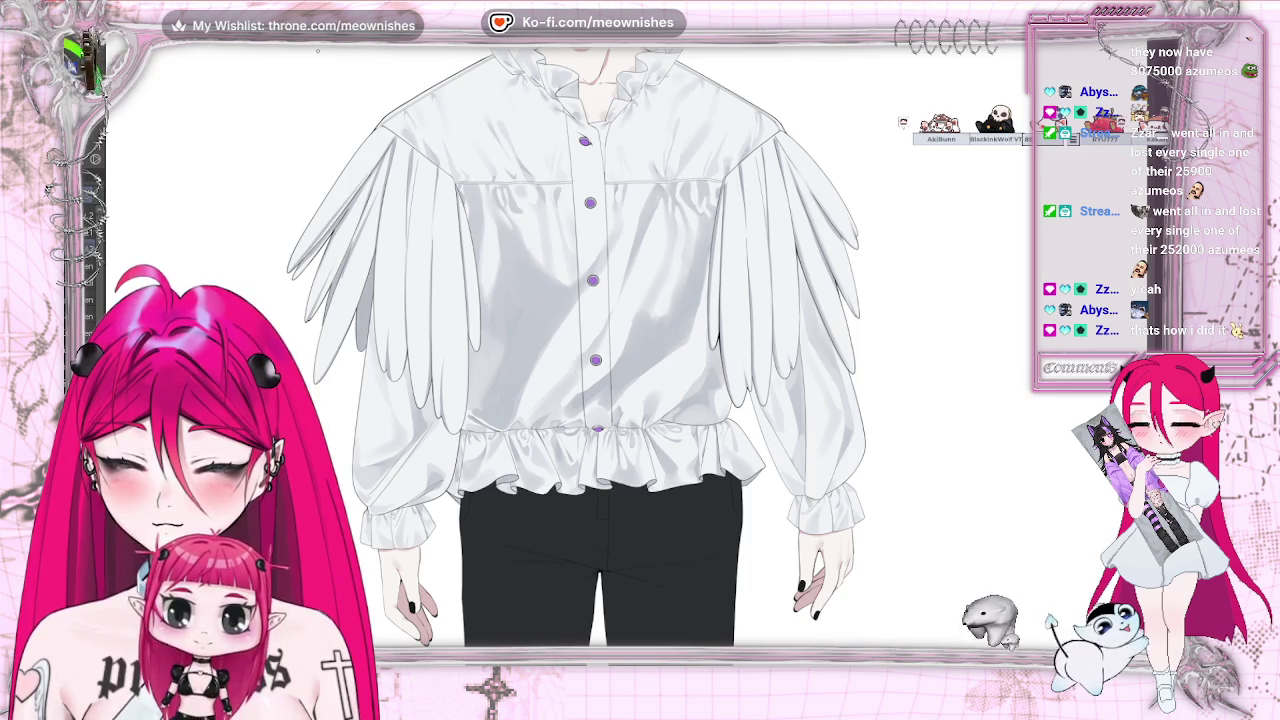
scroll(627, 347, "left", 2)
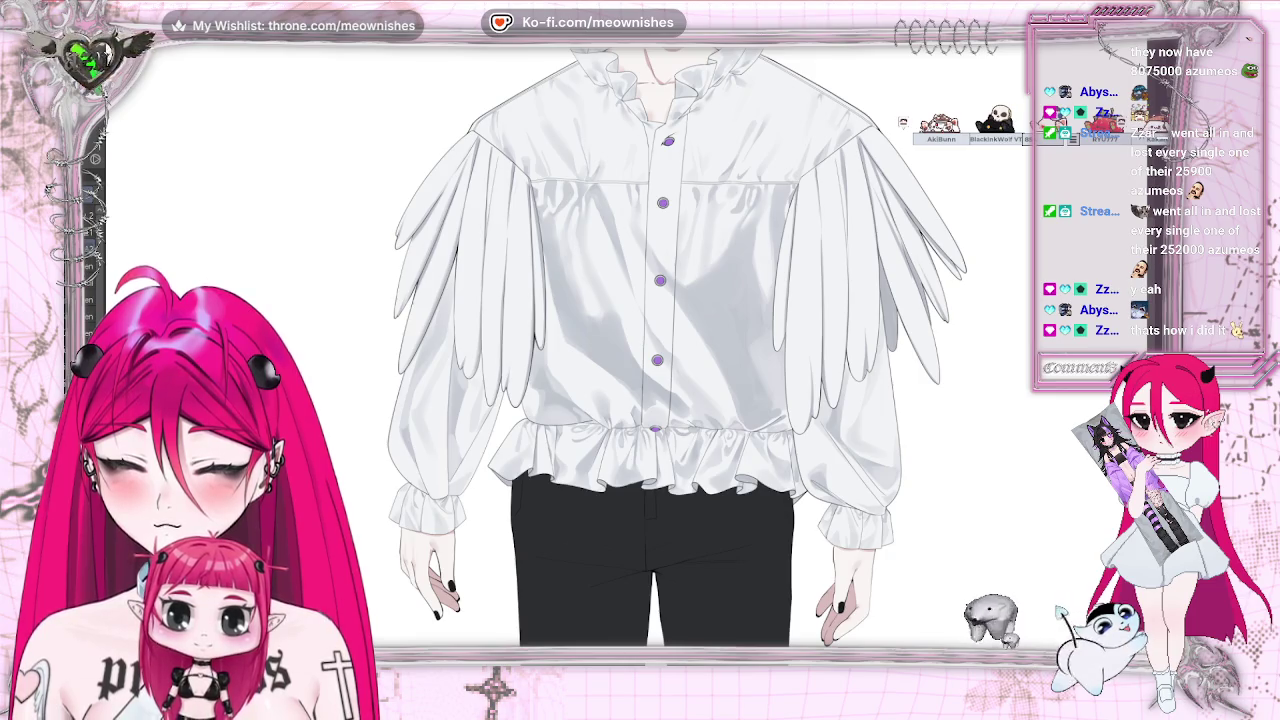
key("minus")
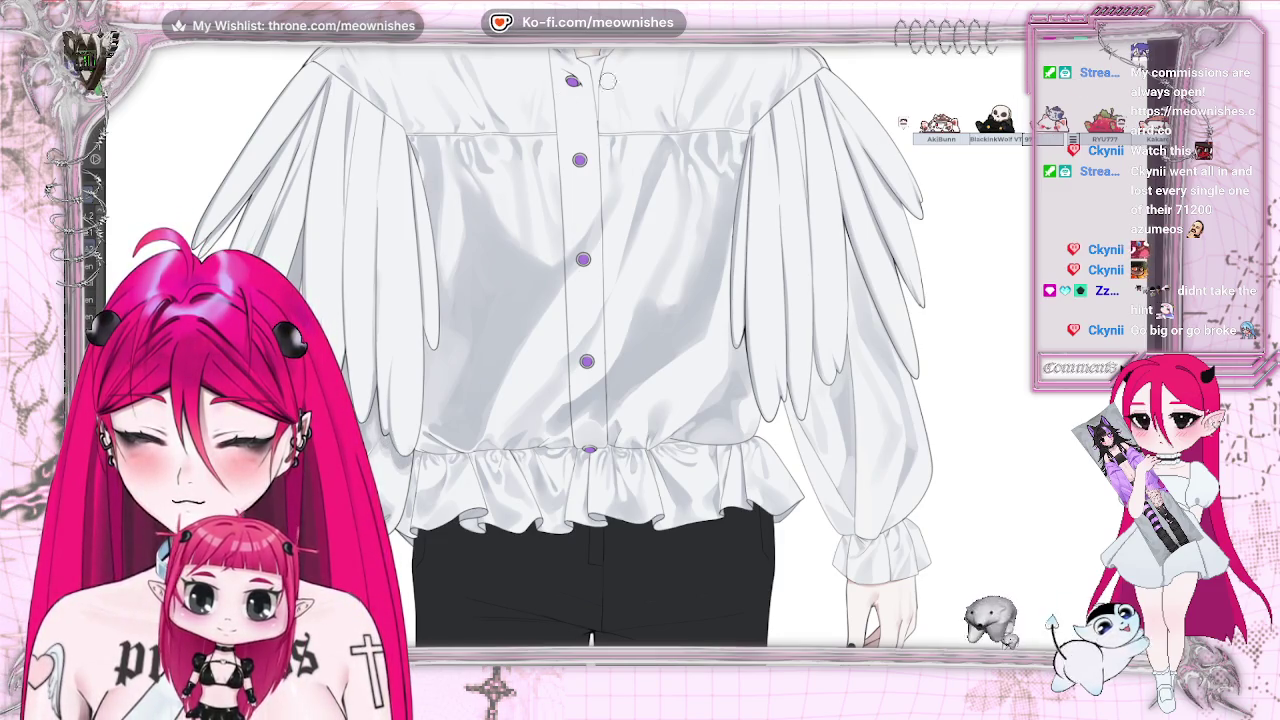
Zoom out to check the fully shaded figure in its feathered shirt
key("ctrl+0")
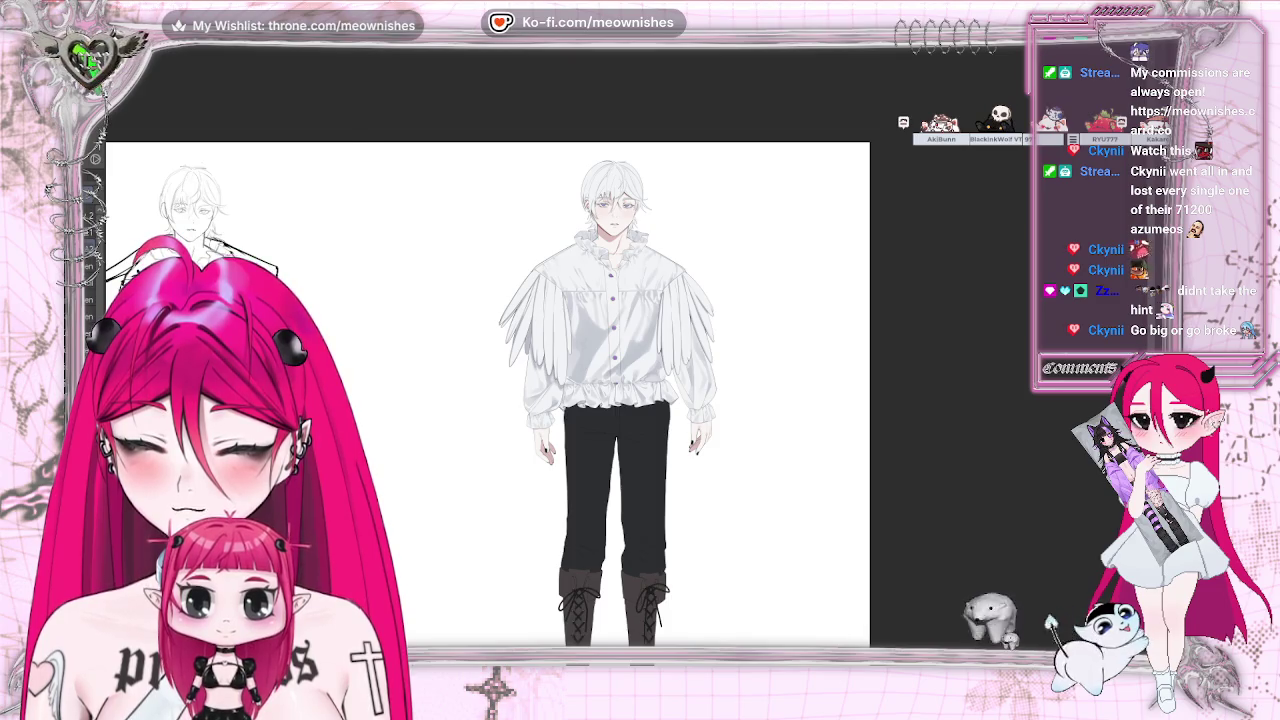
key("ctrl+Tab")
key("ctrl+Tab")
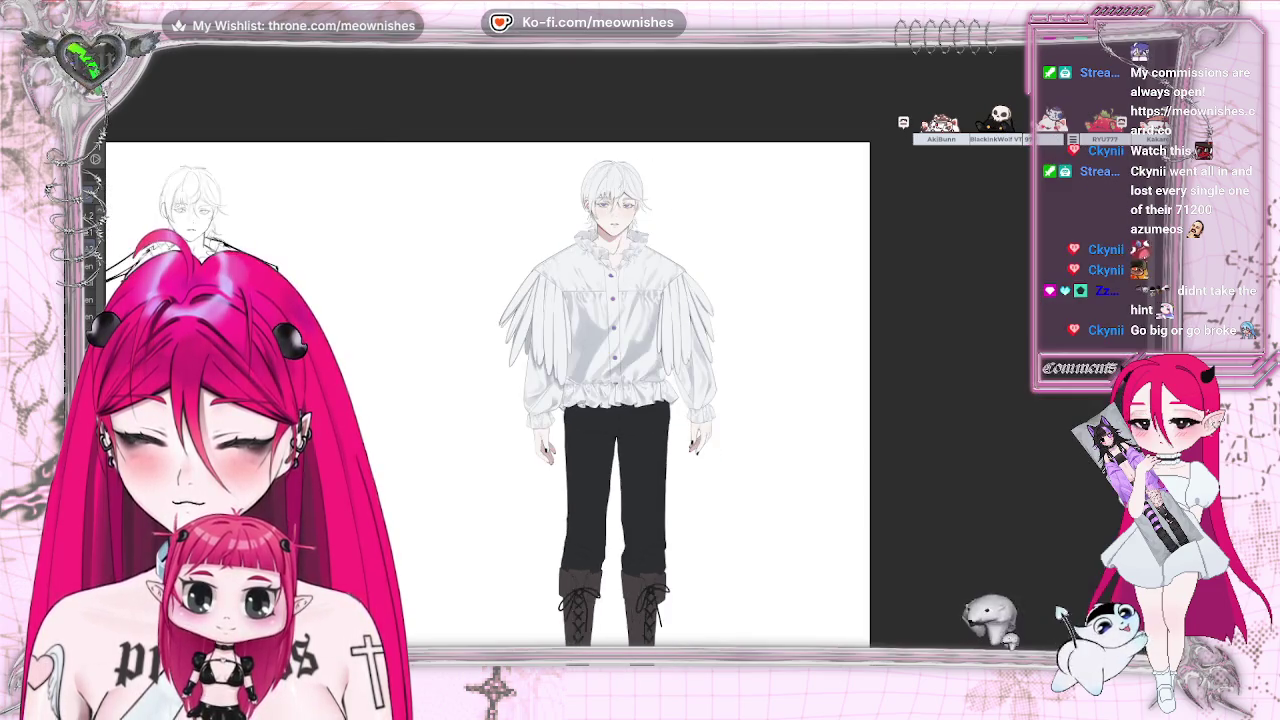
scroll(438, 172, "up", 5)
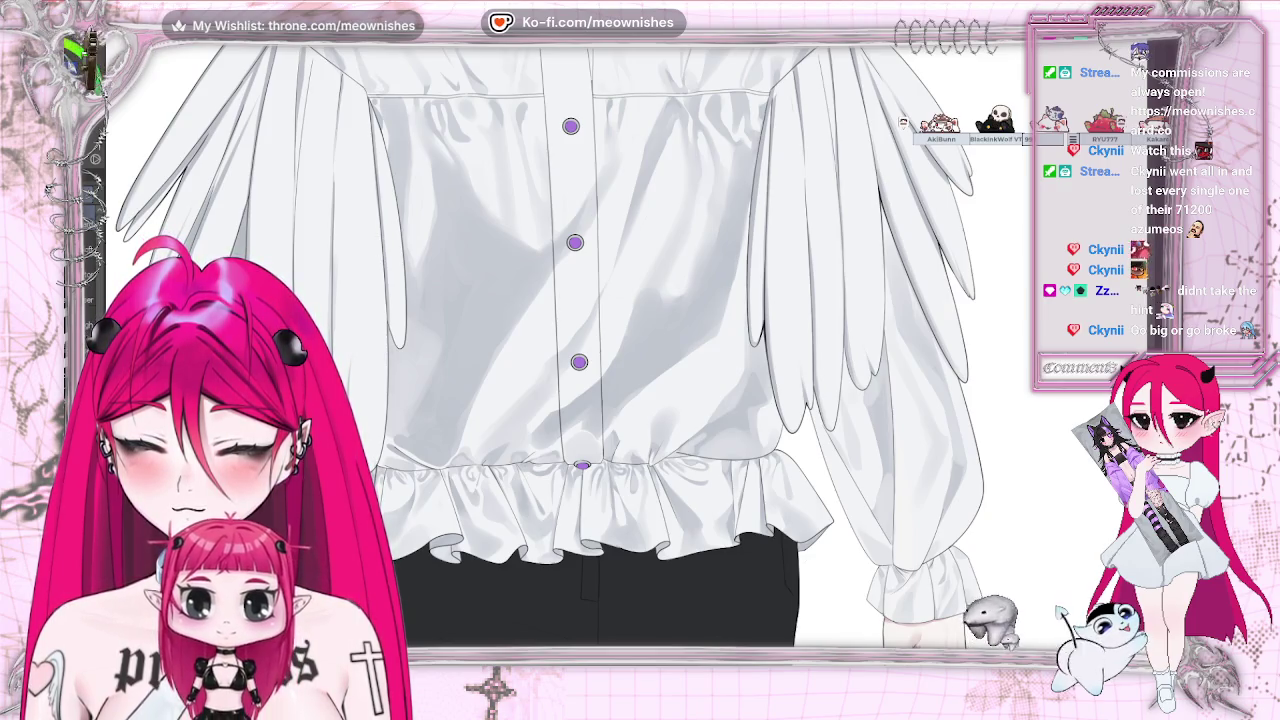
Adjust the white shirt's Luminosity in Hue/Saturation/Luminosity and inspect the result up close
key("ctrl+u")
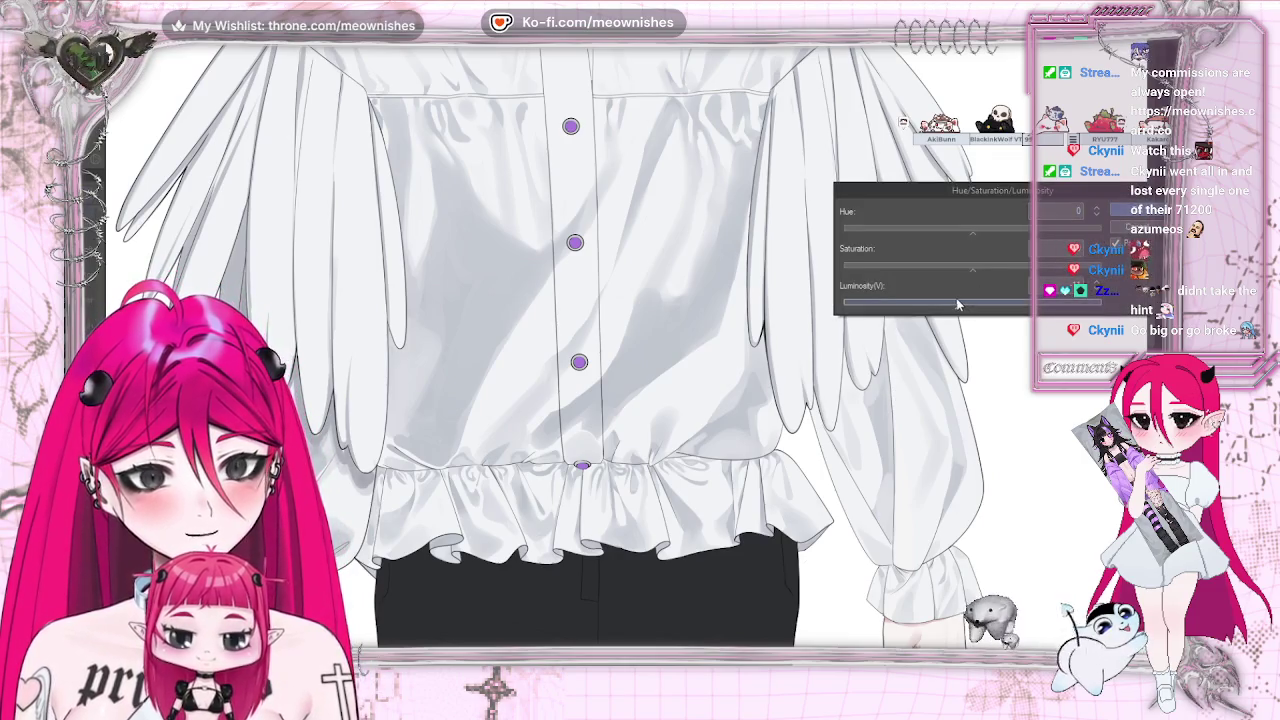
key("Return")
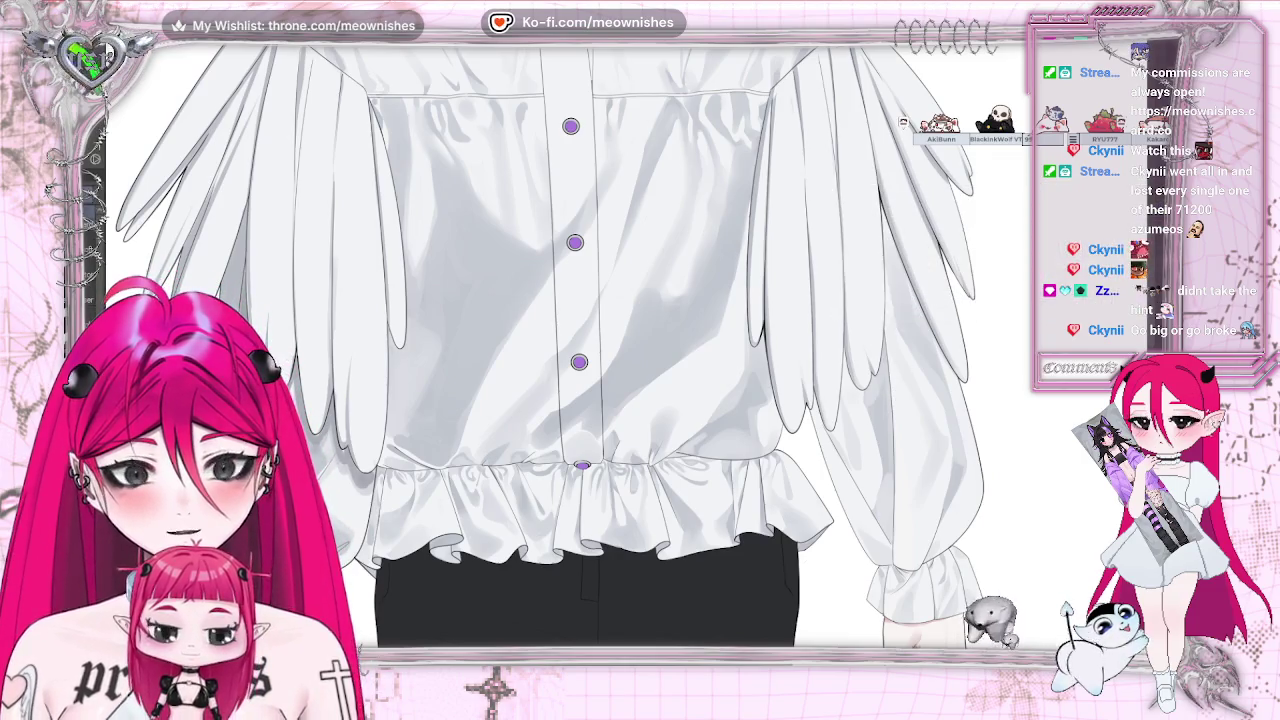
key("ctrl+minus")
key("ctrl+0")
key("ctrl+plus")
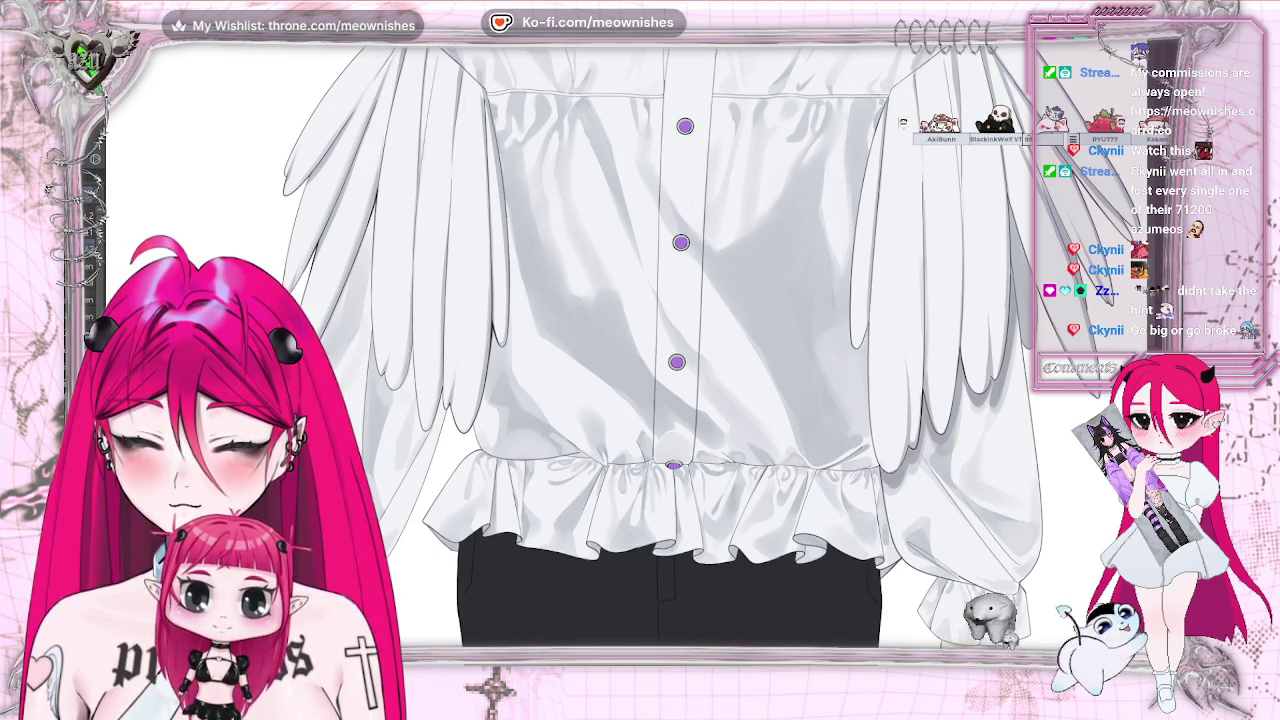
scroll(670, 345, "down", 5)
scroll(670, 345, "up", 5)
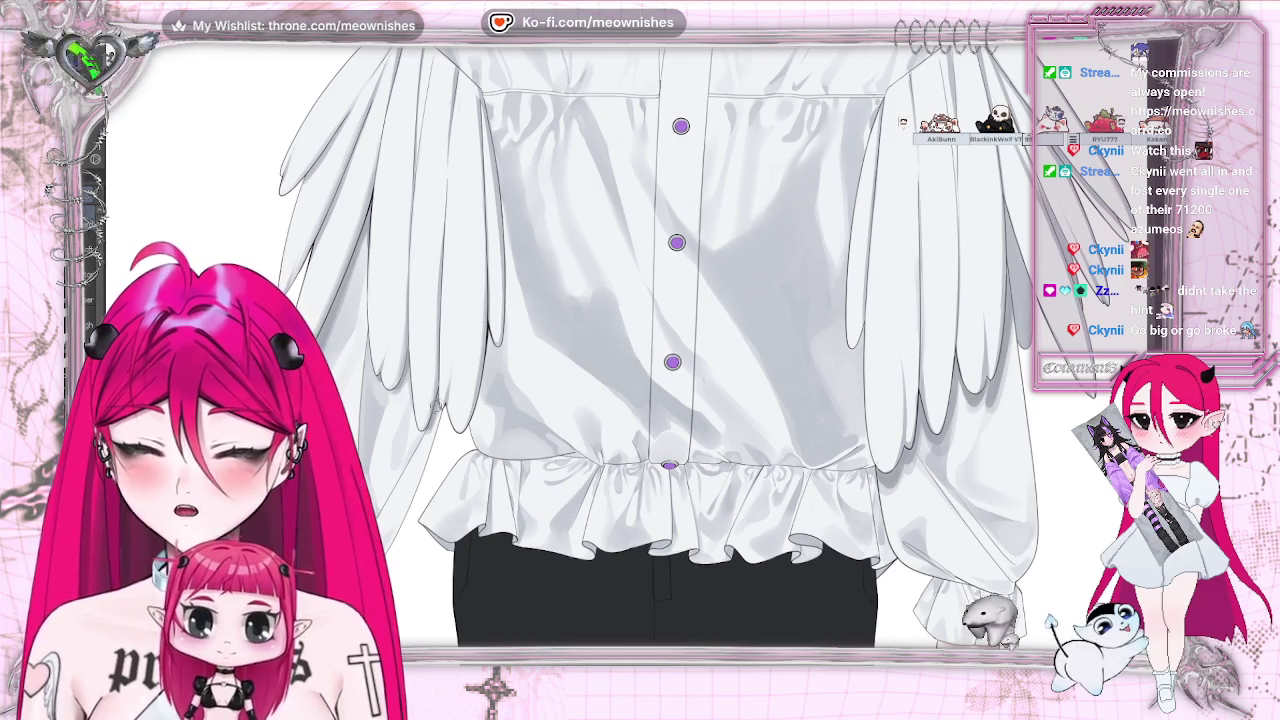
scroll(660, 400, "down", 2)
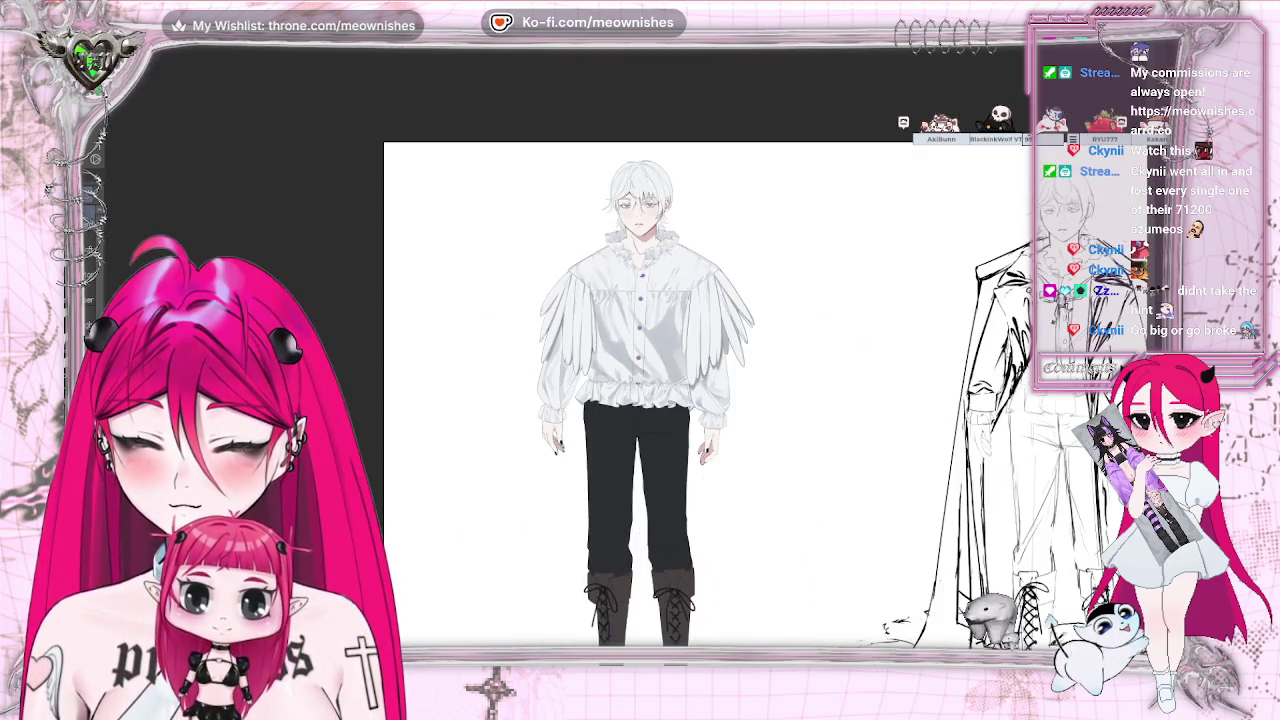
scroll(660, 400, "down", 2)
scroll(635, 370, "up", 2)
scroll(635, 370, "up", 2)
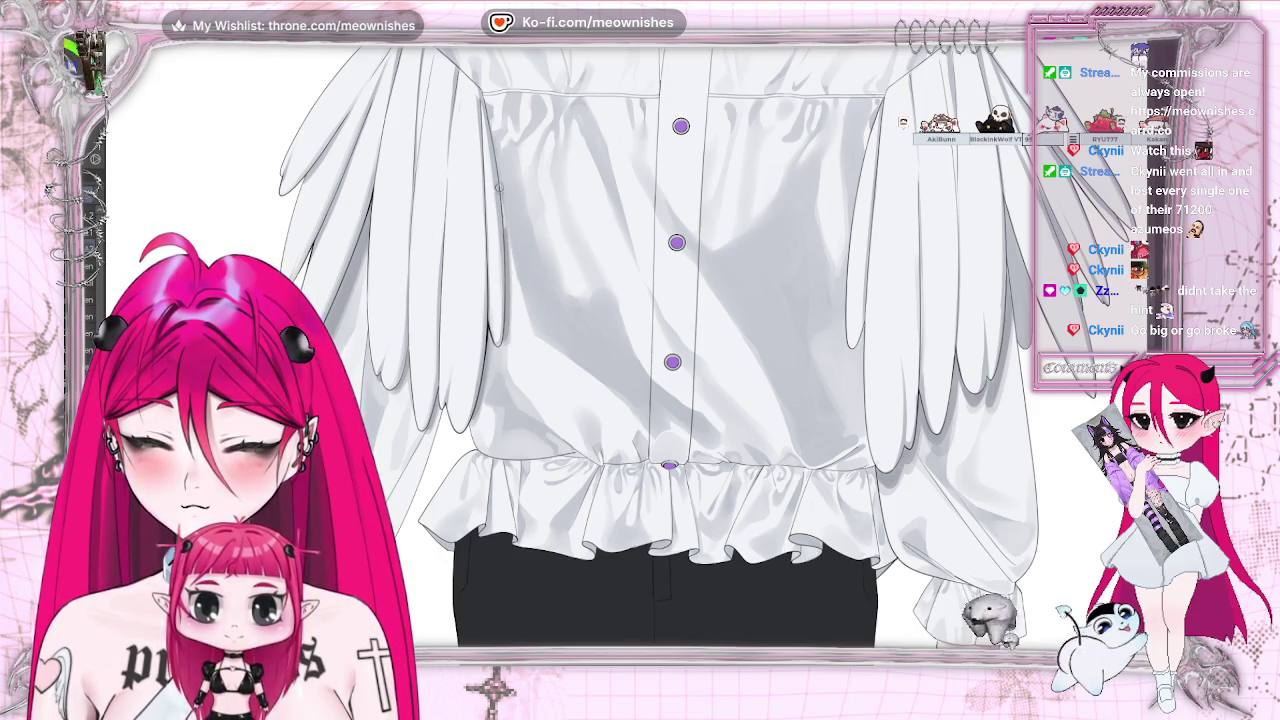
key("ctrl+0")
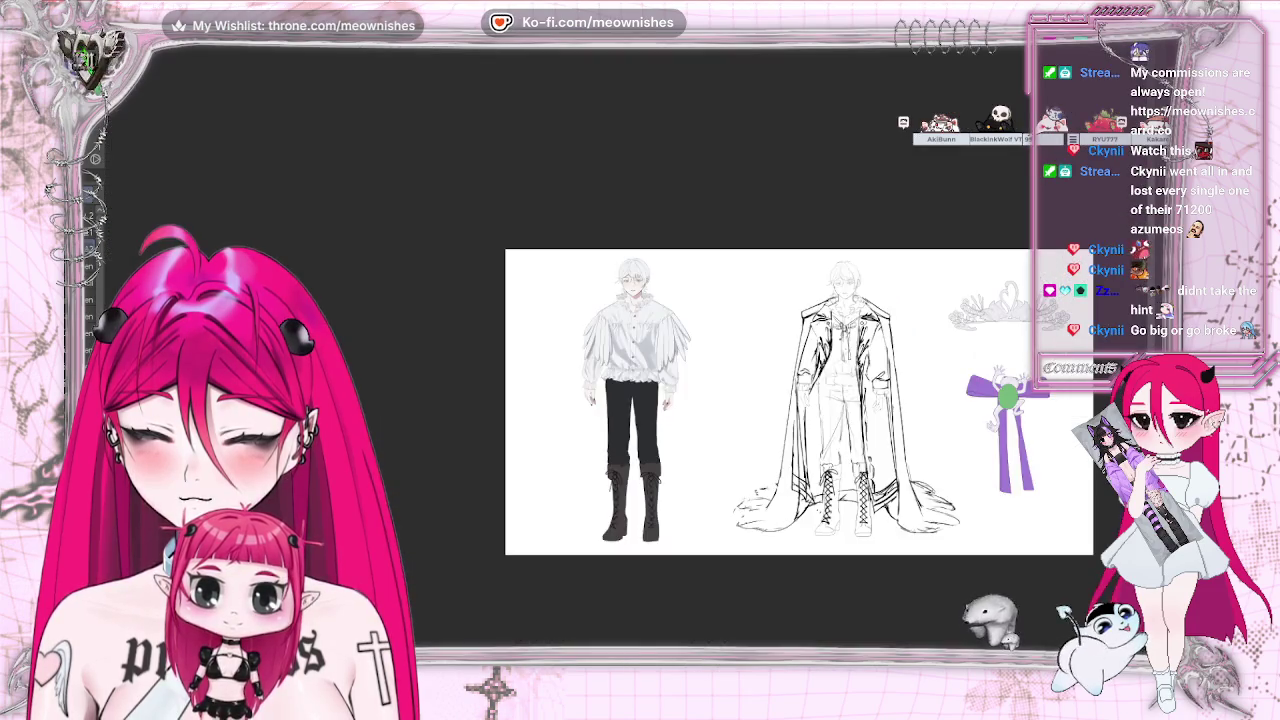
scroll(635, 340, "up", 5)
scroll(630, 241, "up", 2)
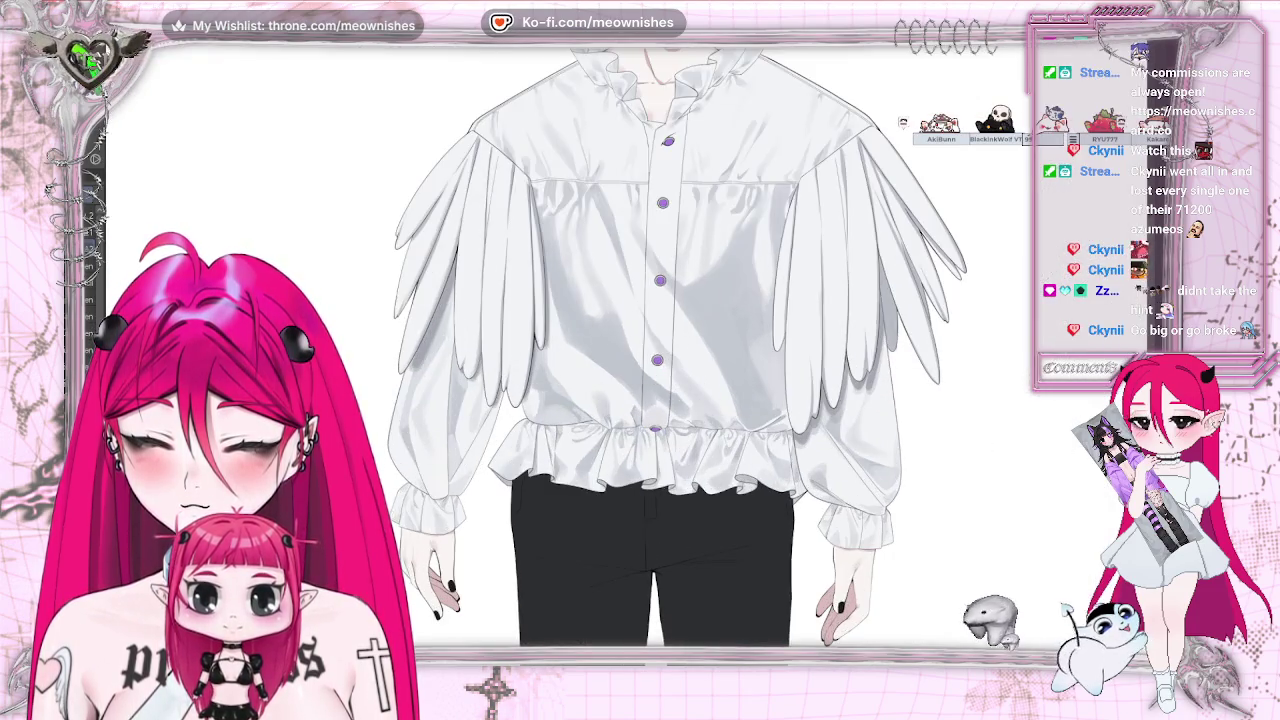
scroll(630, 241, "up", 2)
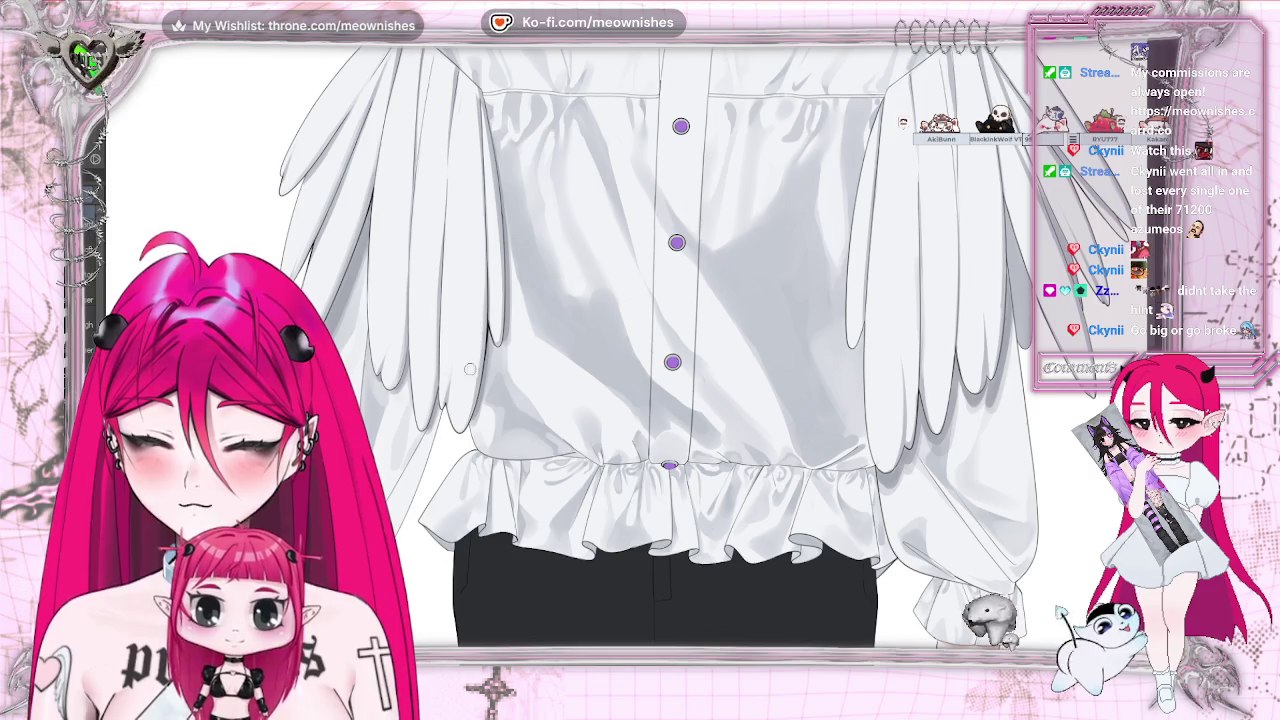
left_click_drag(471, 357, 239, 357)
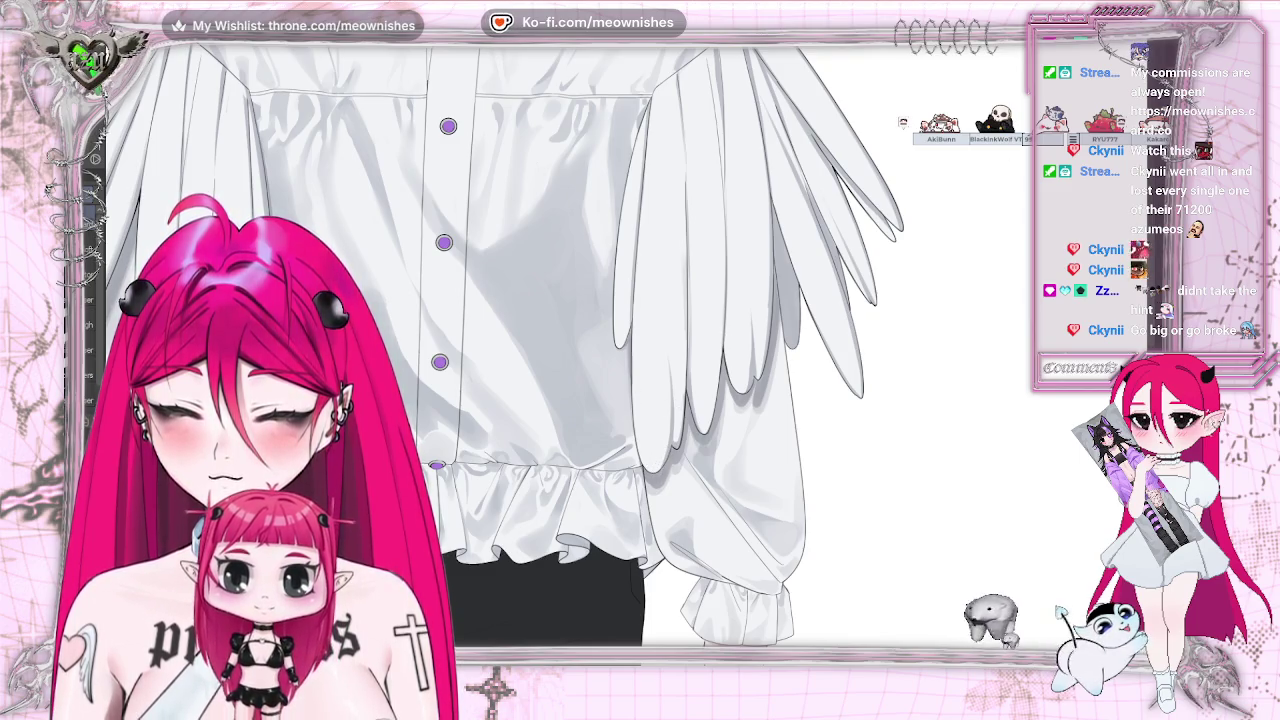
key("ctrl+minus")
key("ctrl+minus")
key("ctrl+minus")
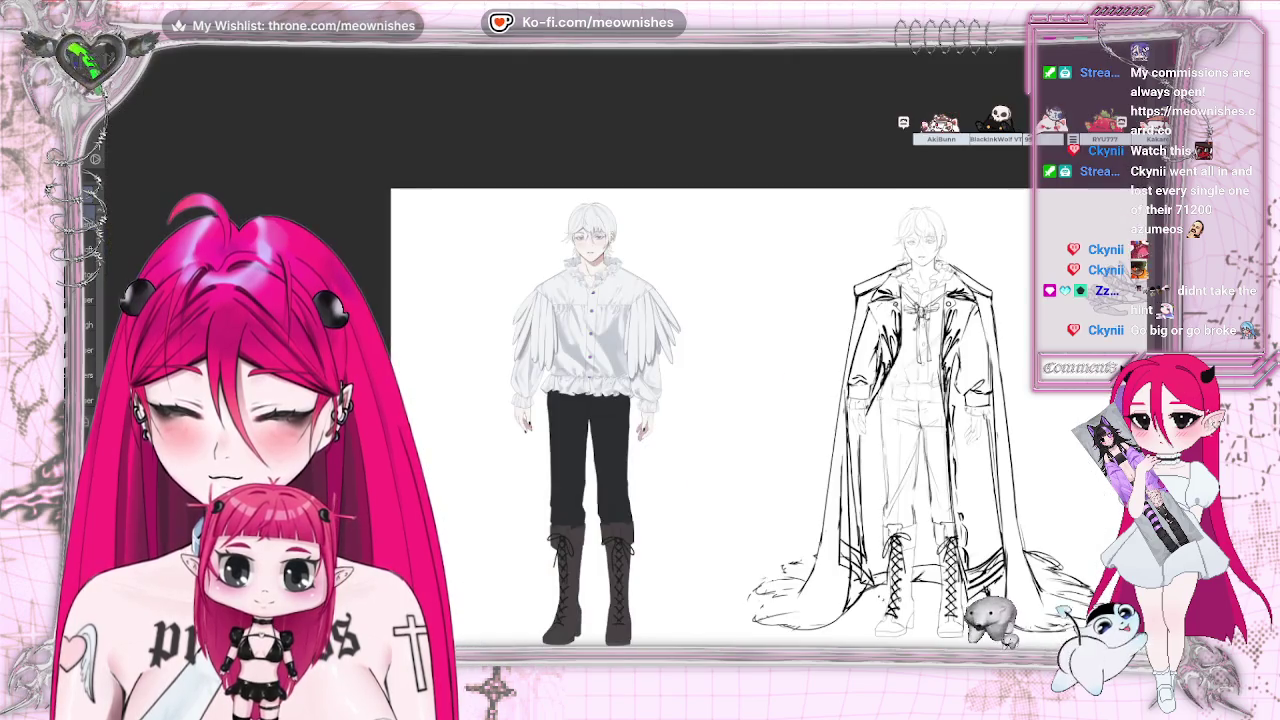
key("ctrl+minus")
key("ctrl+minus")
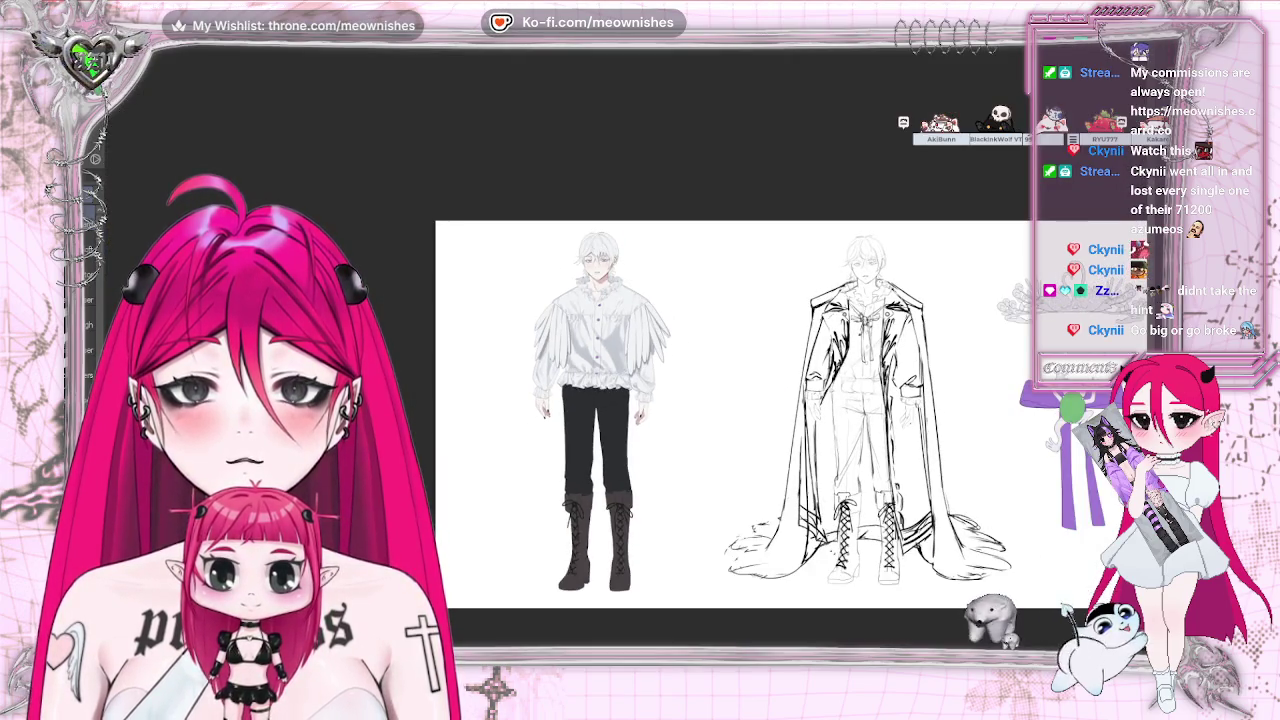
key("ctrl+minus")
key("ctrl+minus")
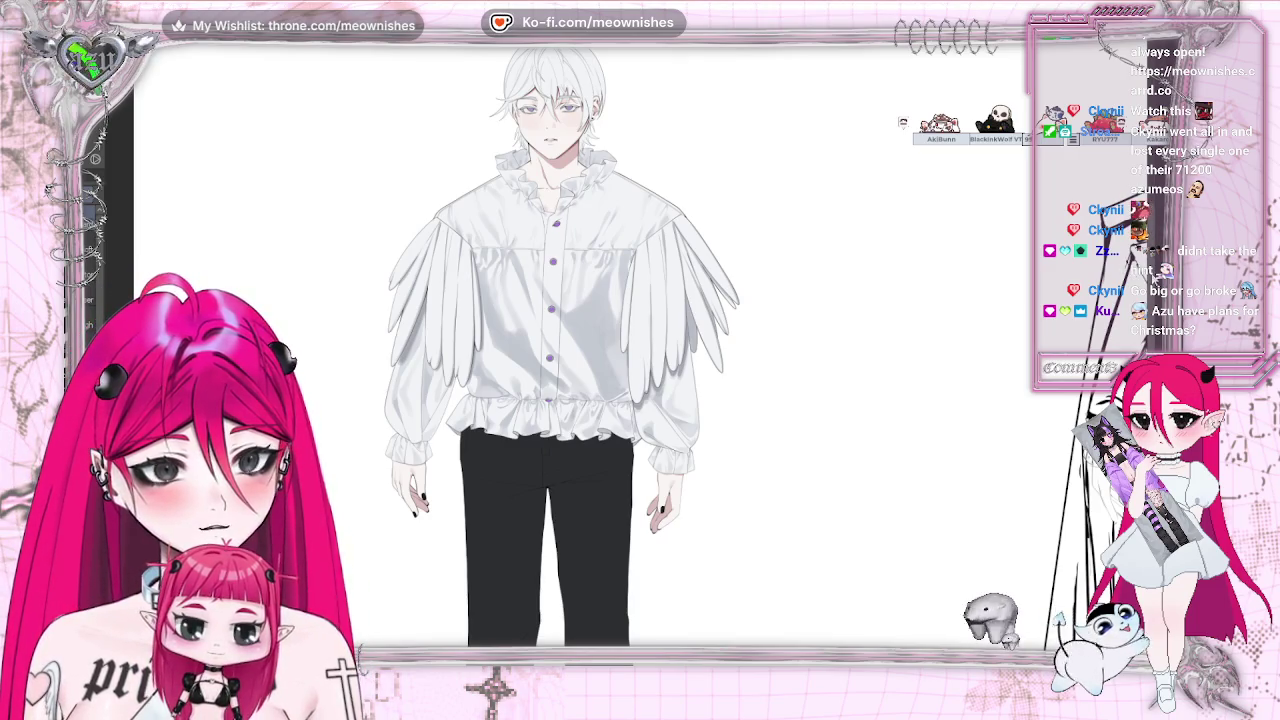
scroll(560, 350, "down", 1)
scroll(560, 350, "down", 3)
scroll(560, 350, "up", 3)
scroll(560, 350, "up", 1)
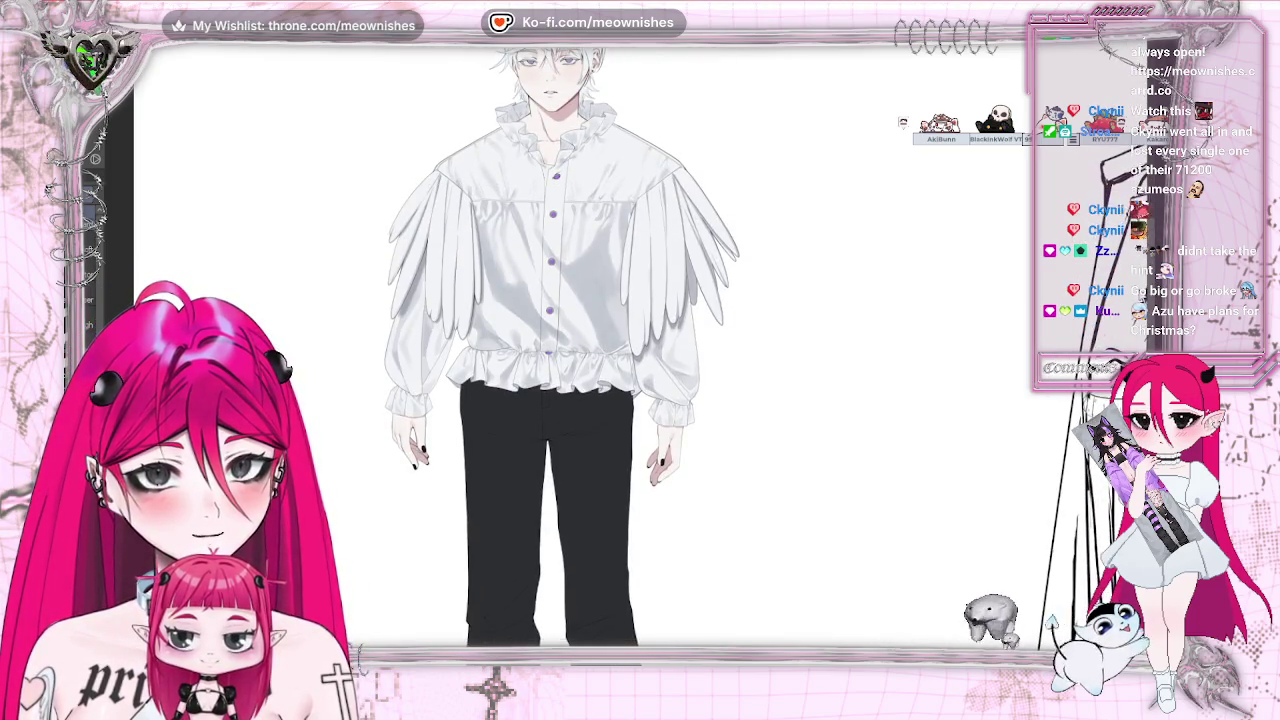
scroll(560, 350, "down", 4)
scroll(560, 350, "up", 1)
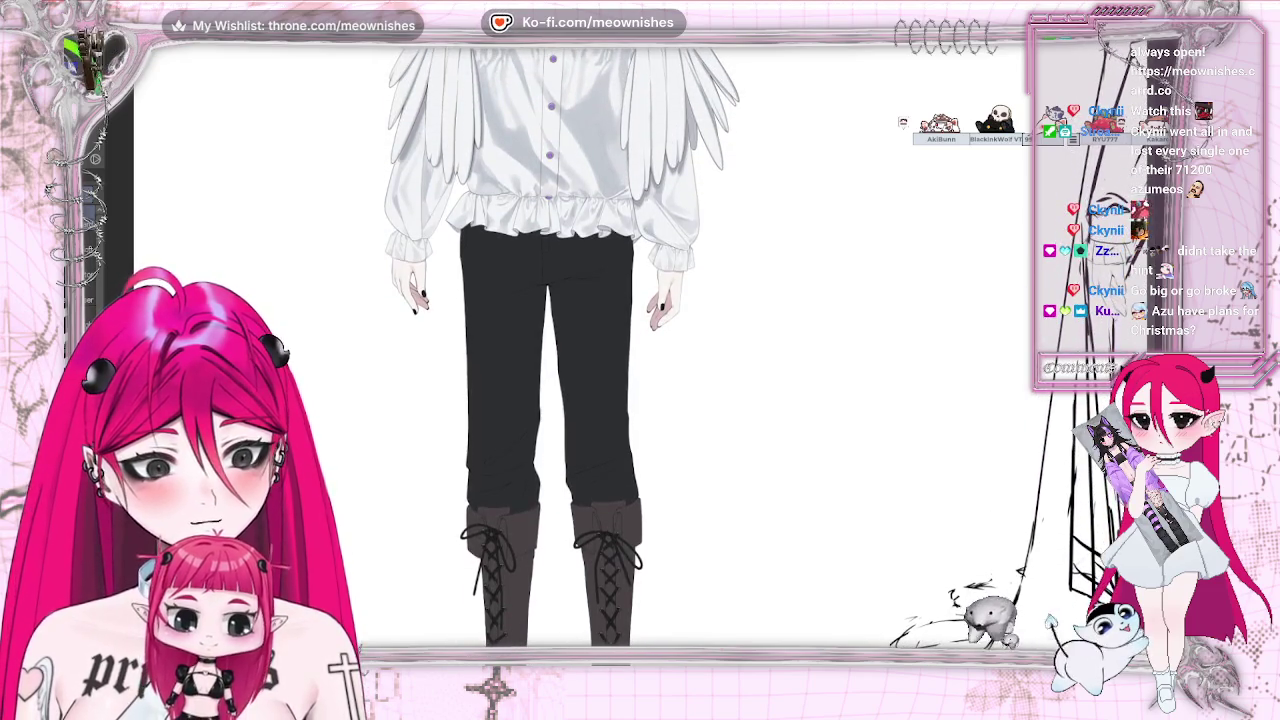
scroll(620, 360, "up", 1)
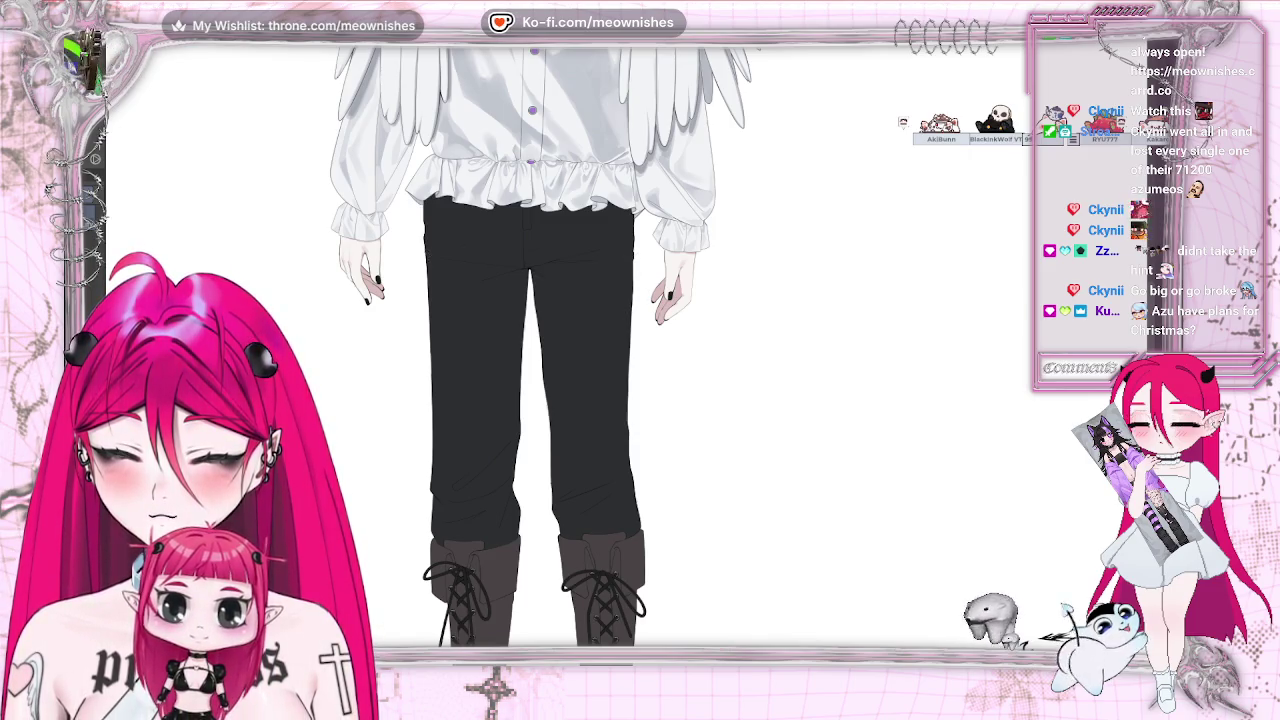
key("ctrl+0")
scroll(626, 355, "up", 5)
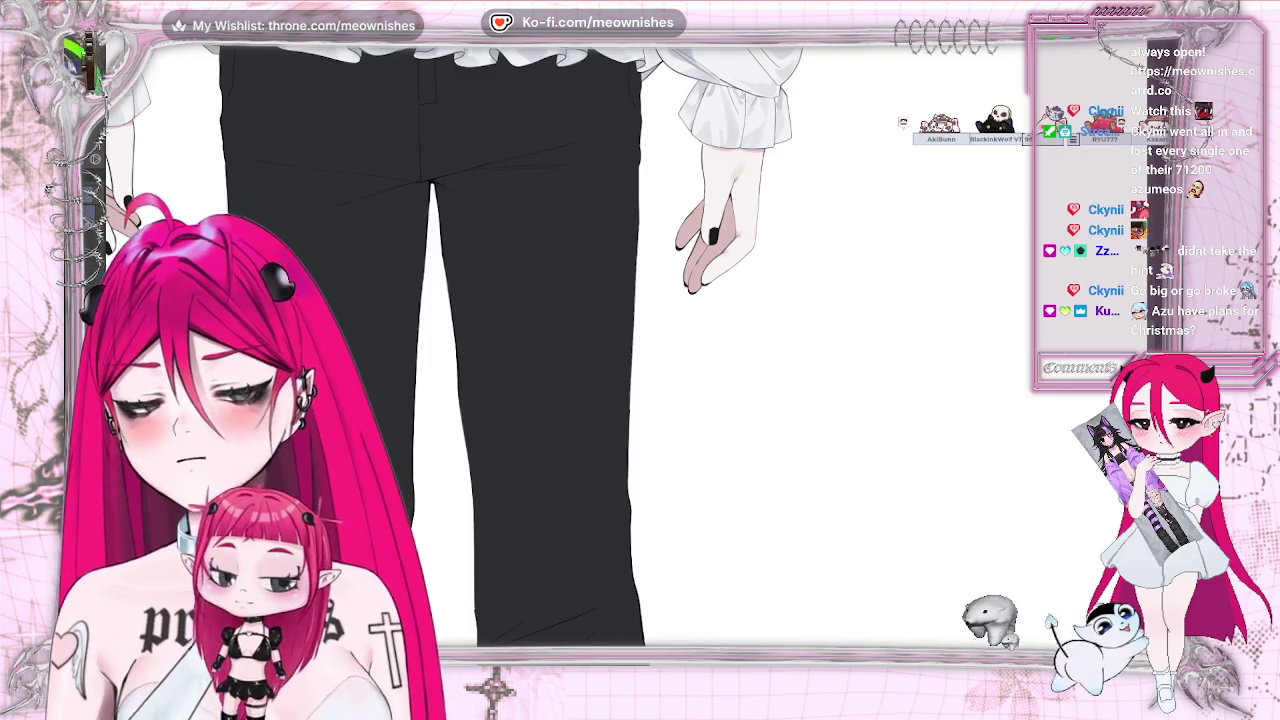
key("ctrl+0")
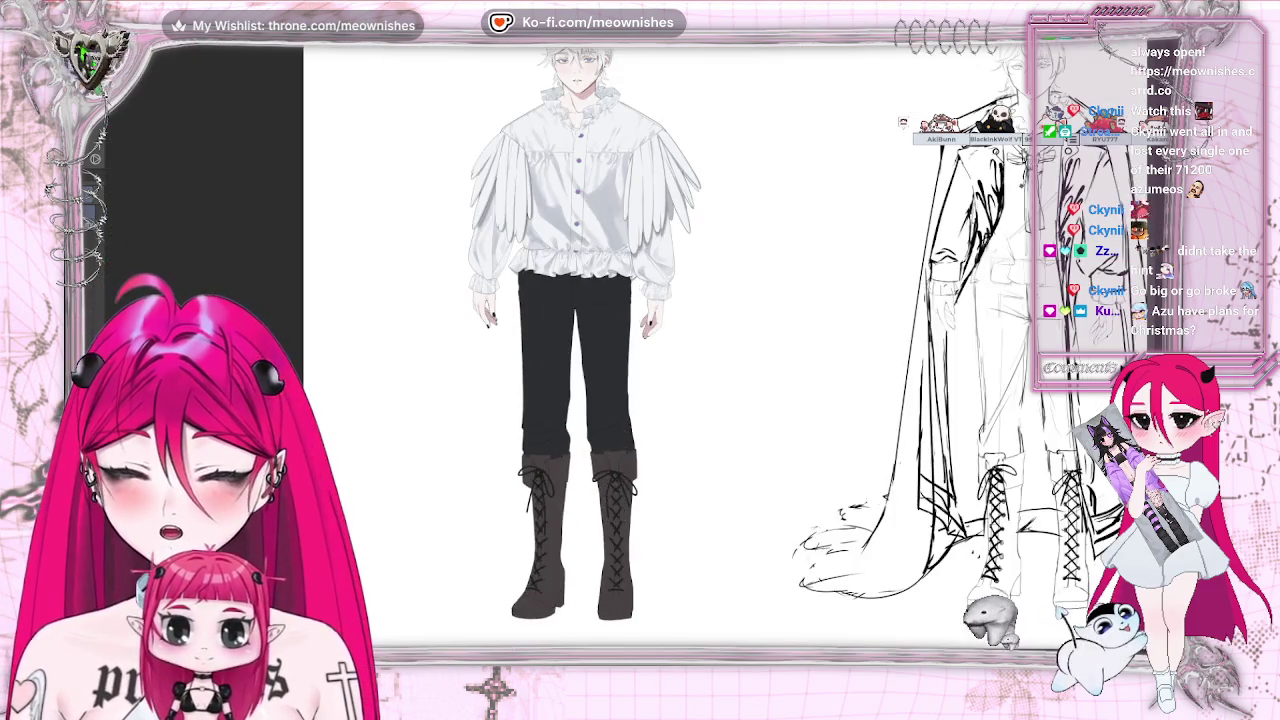
scroll(760, 336, "down", 3)
key("h")
key("h")
scroll(633, 349, "up", 2)
scroll(629, 360, "up", 3)
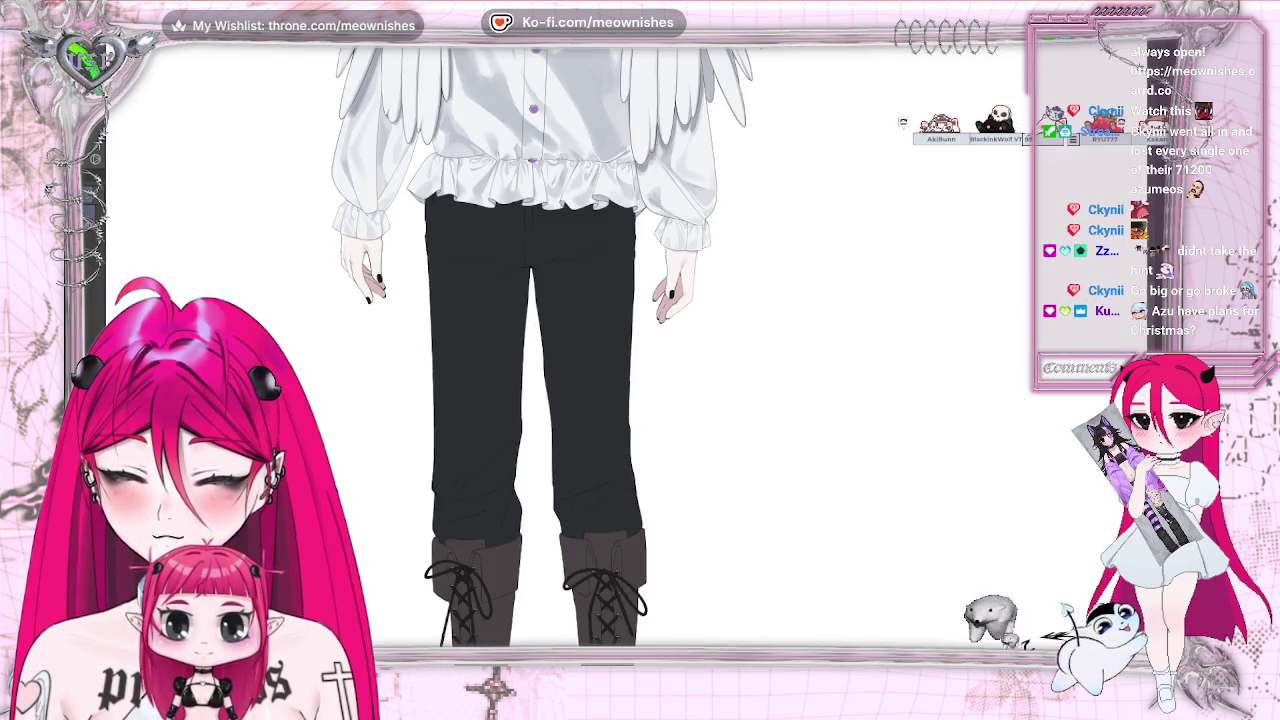
scroll(622, 377, "up", 1)
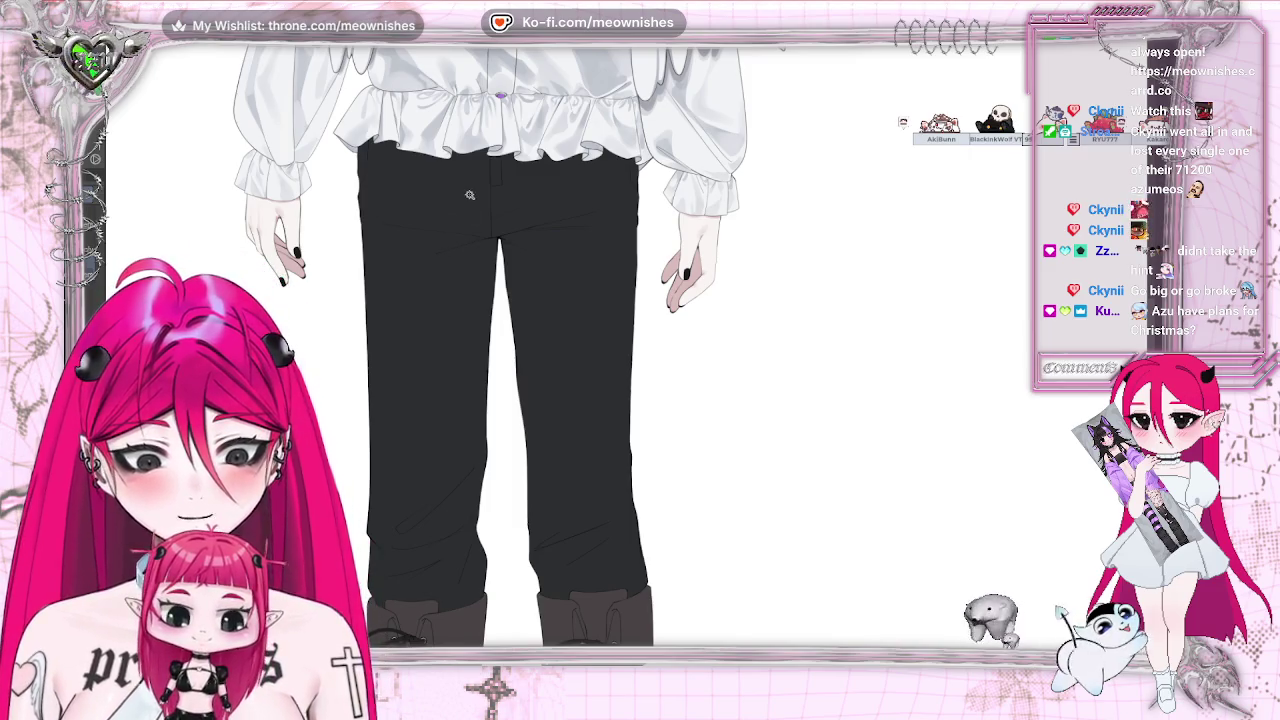
Shade soft folds inside a selection of the black pants, keeping the selection active
left_click(467, 237)
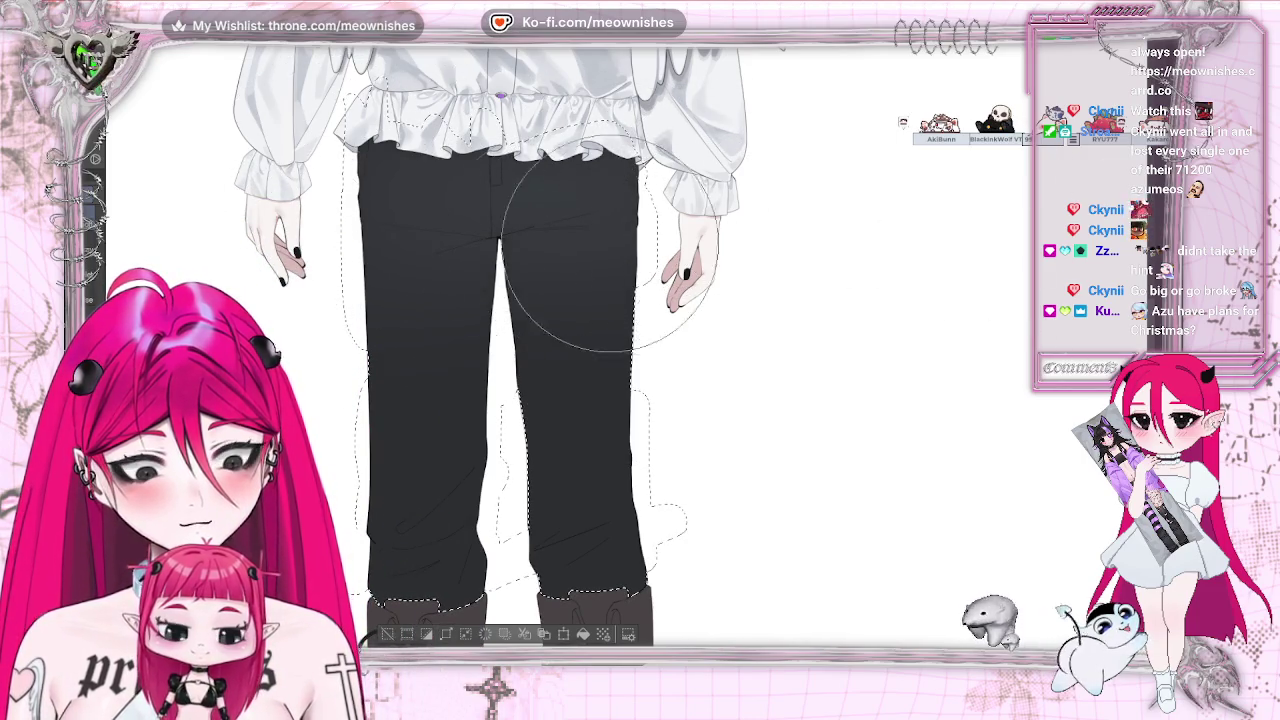
key("ctrl+d")
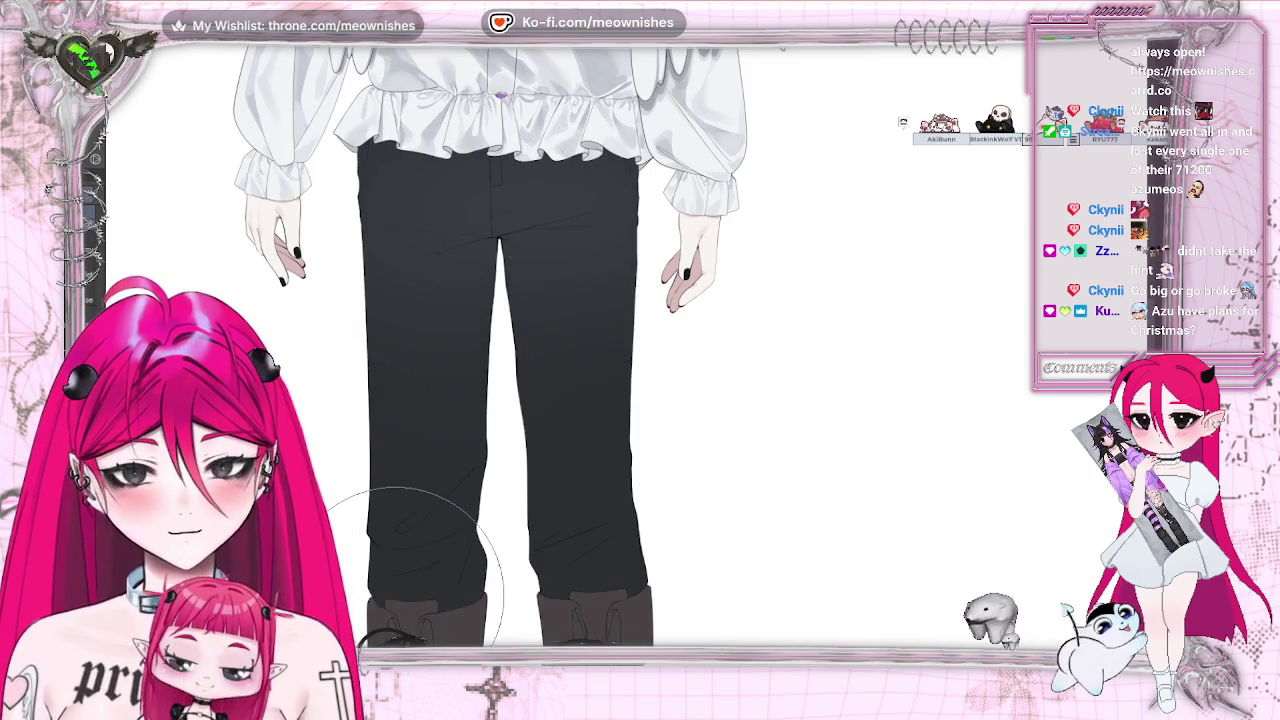
scroll(637, 400, "down", 3)
scroll(637, 400, "down", 2)
scroll(637, 400, "down", 1)
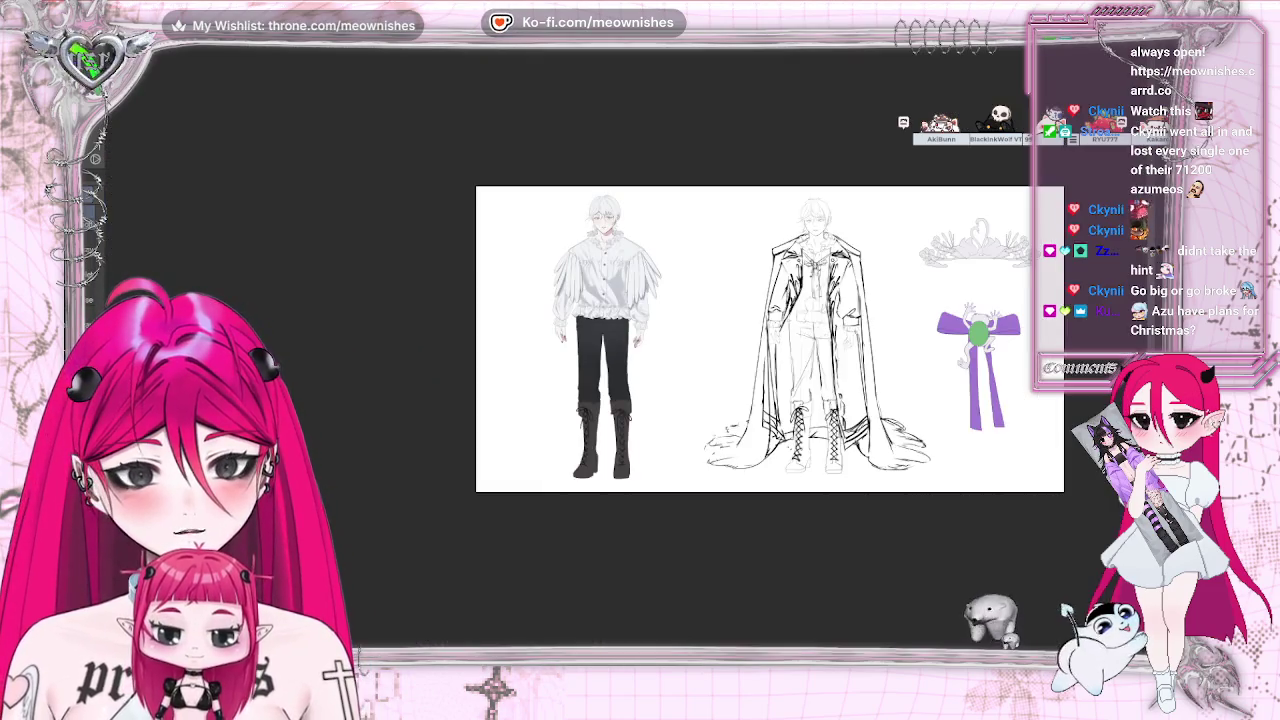
key("ctrl+z")
scroll(623, 359, "up", 4)
scroll(623, 359, "up", 1)
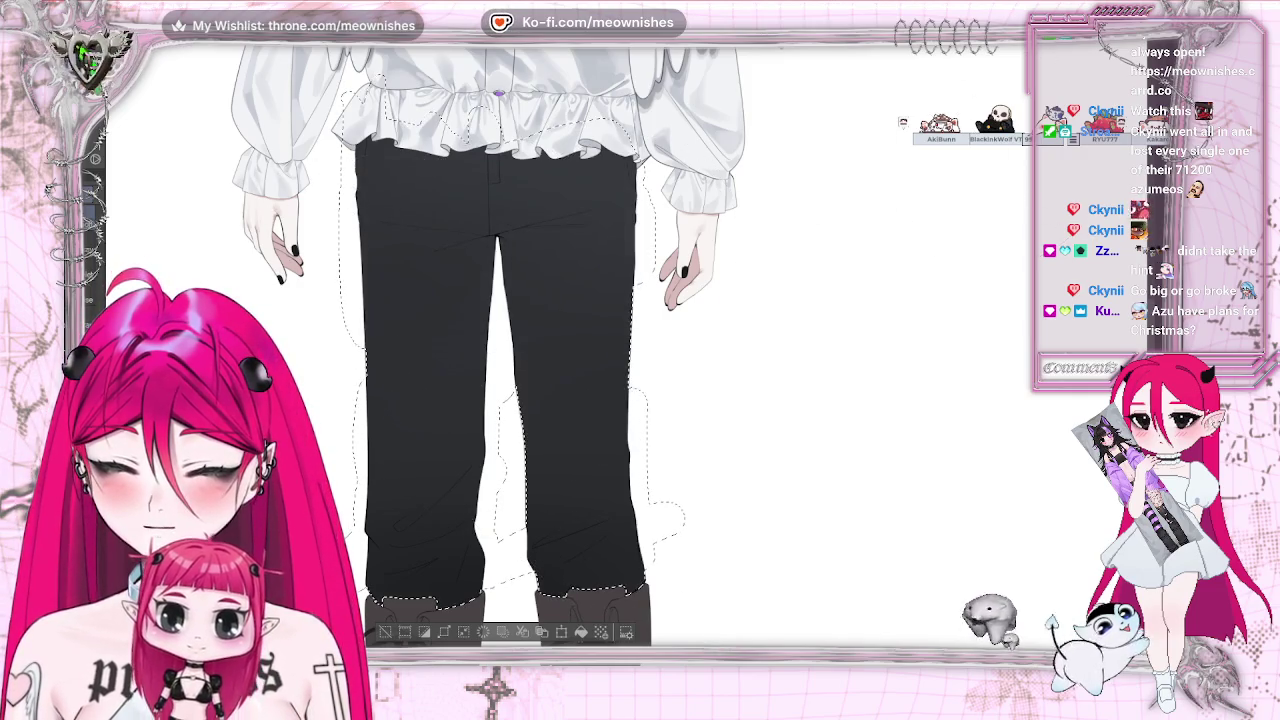
scroll(624, 360, "down", 1)
scroll(804, 236, "down", 3)
key("ctrl+d")
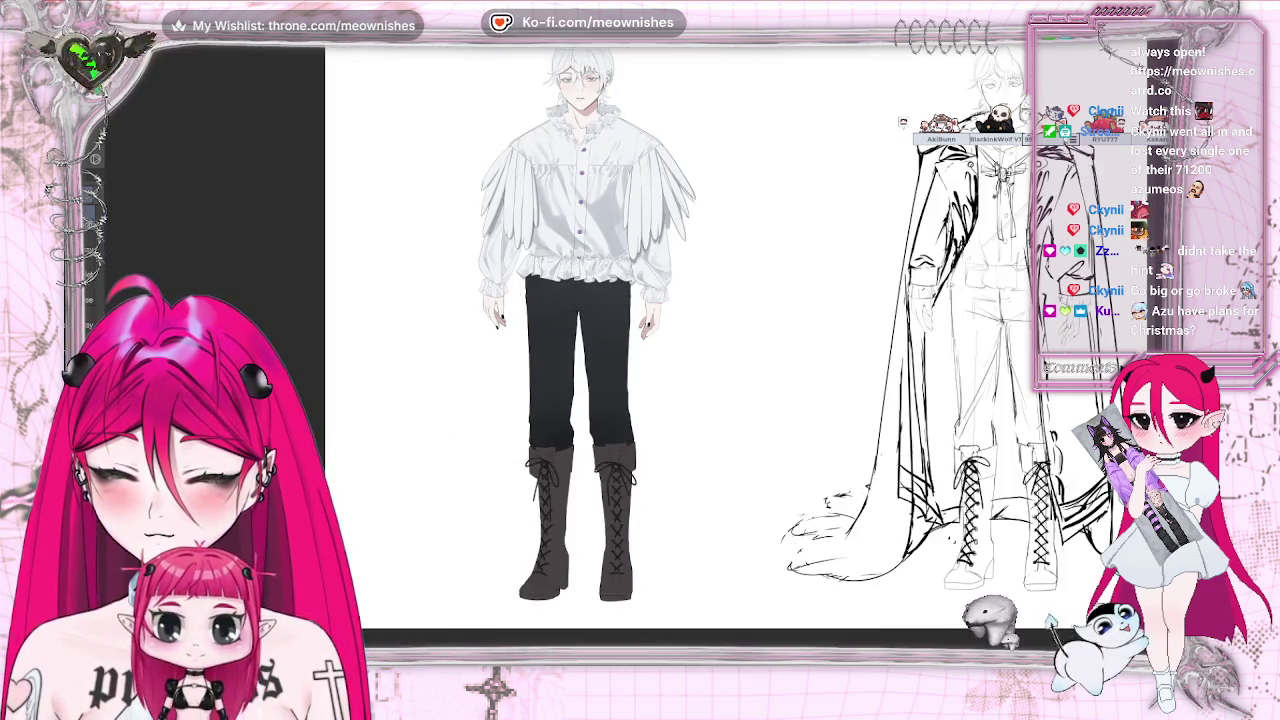
scroll(555, 480, "down", 2)
scroll(610, 425, "up", 3)
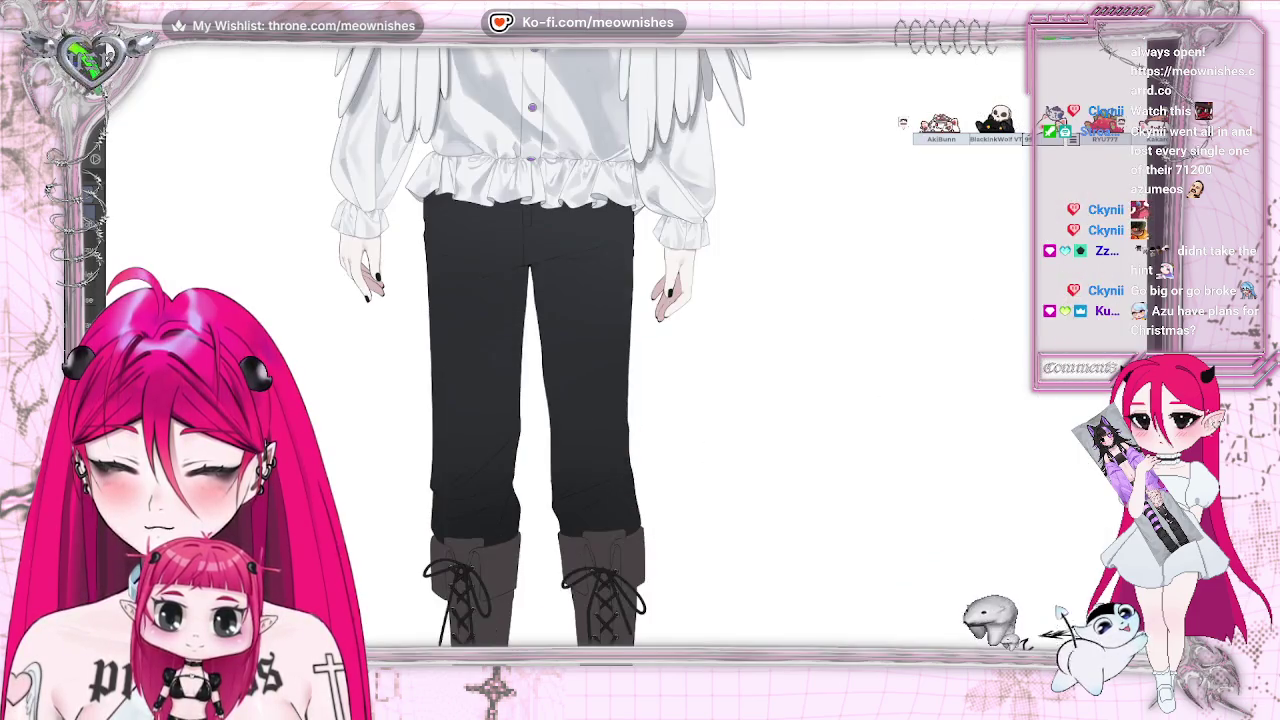
scroll(610, 425, "up", 2)
key("ctrl+z")
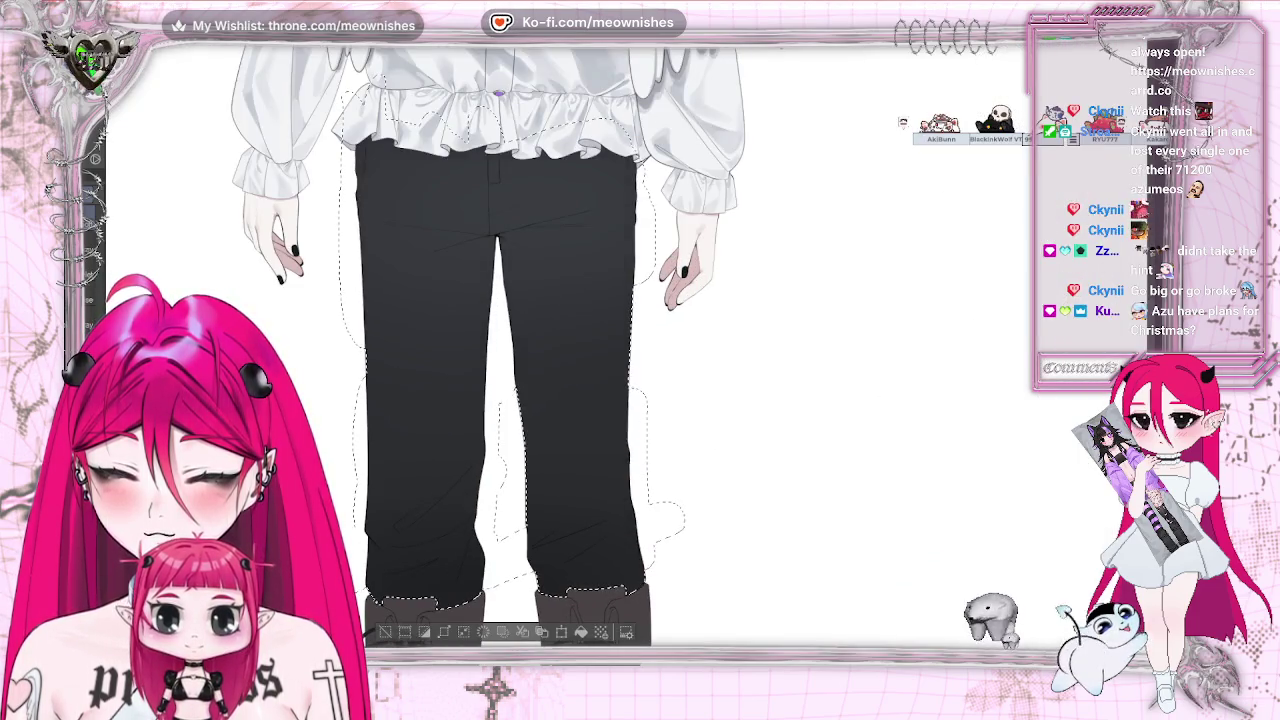
scroll(640, 340, "down", 3)
scroll(640, 340, "down", 2)
key("ctrl+d")
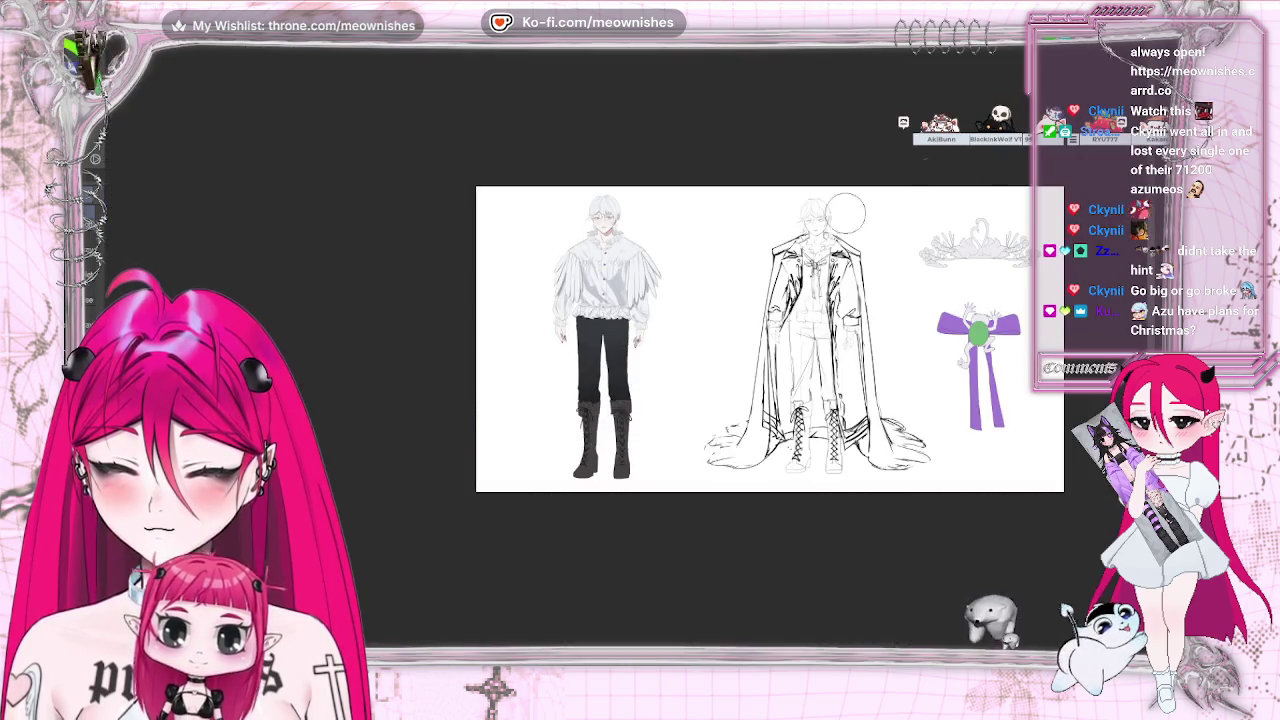
scroll(648, 353, "up", 3)
scroll(648, 353, "up", 2)
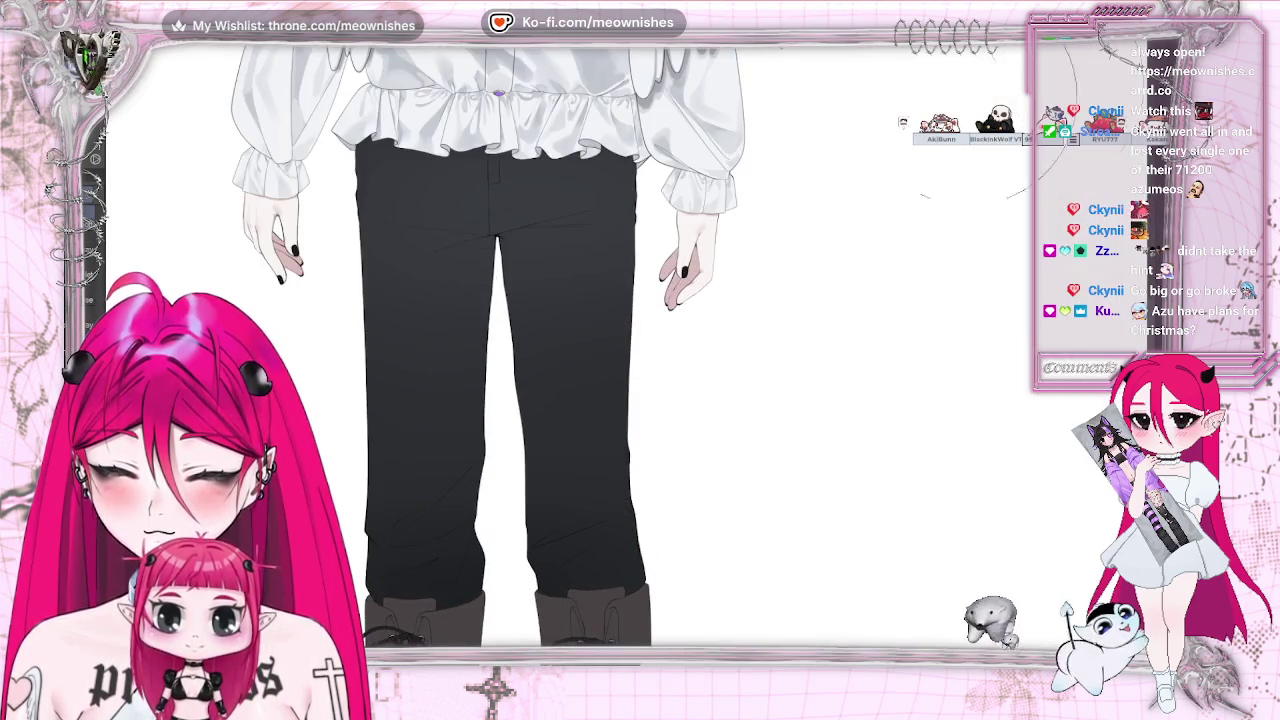
key("ctrl+z")
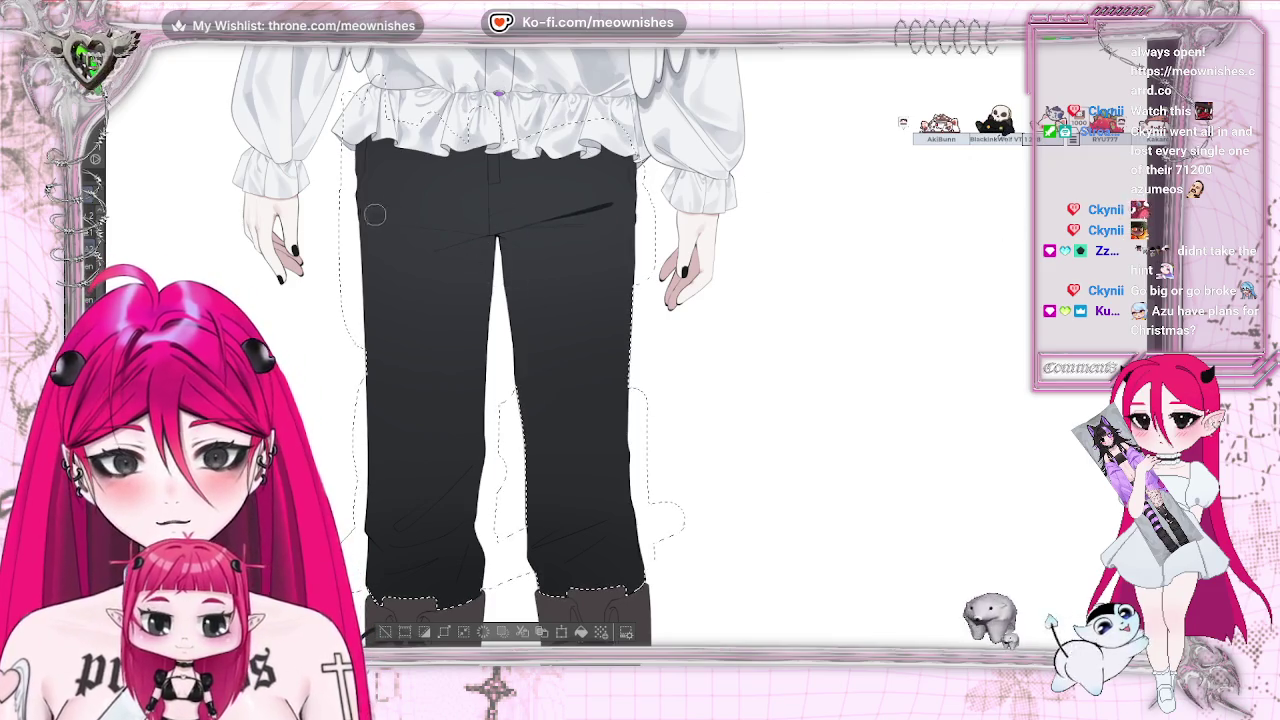
Stroke a dark crease across the left thigh, redrawn once, plus a short stroke across both thighs
left_click_drag(372, 214, 458, 224)
key("ctrl+z")
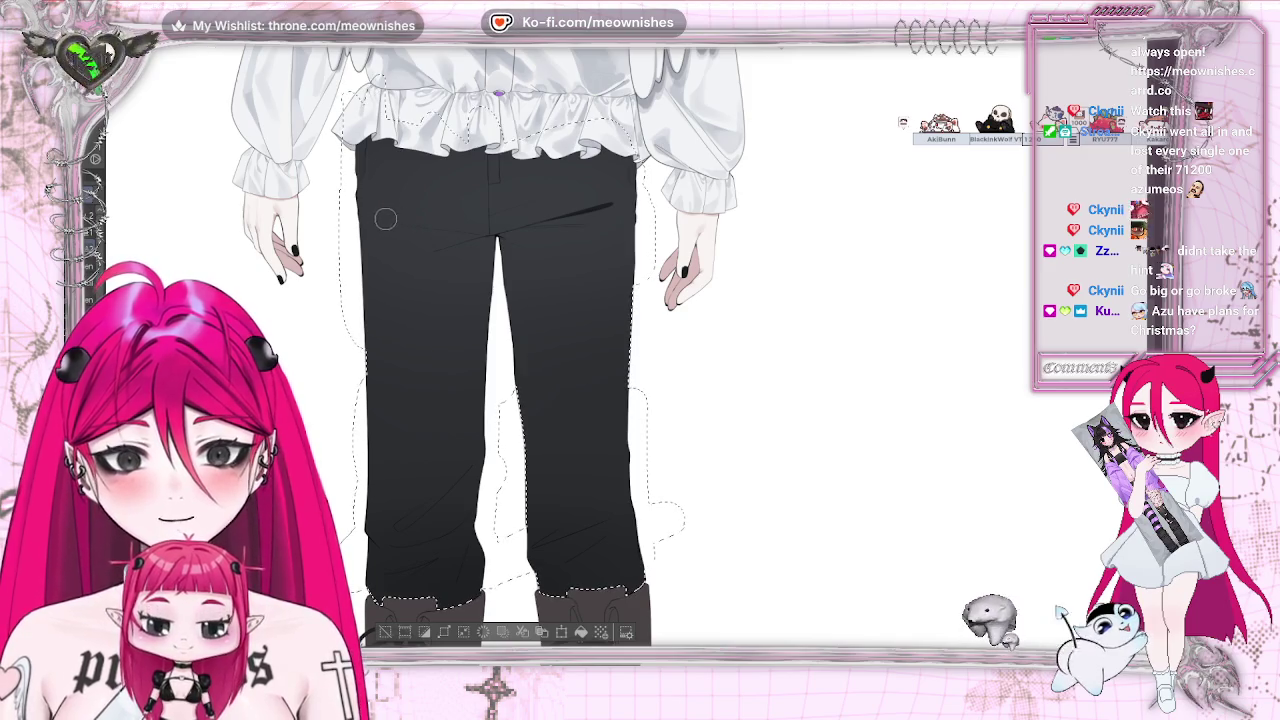
left_click_drag(380, 219, 448, 228)
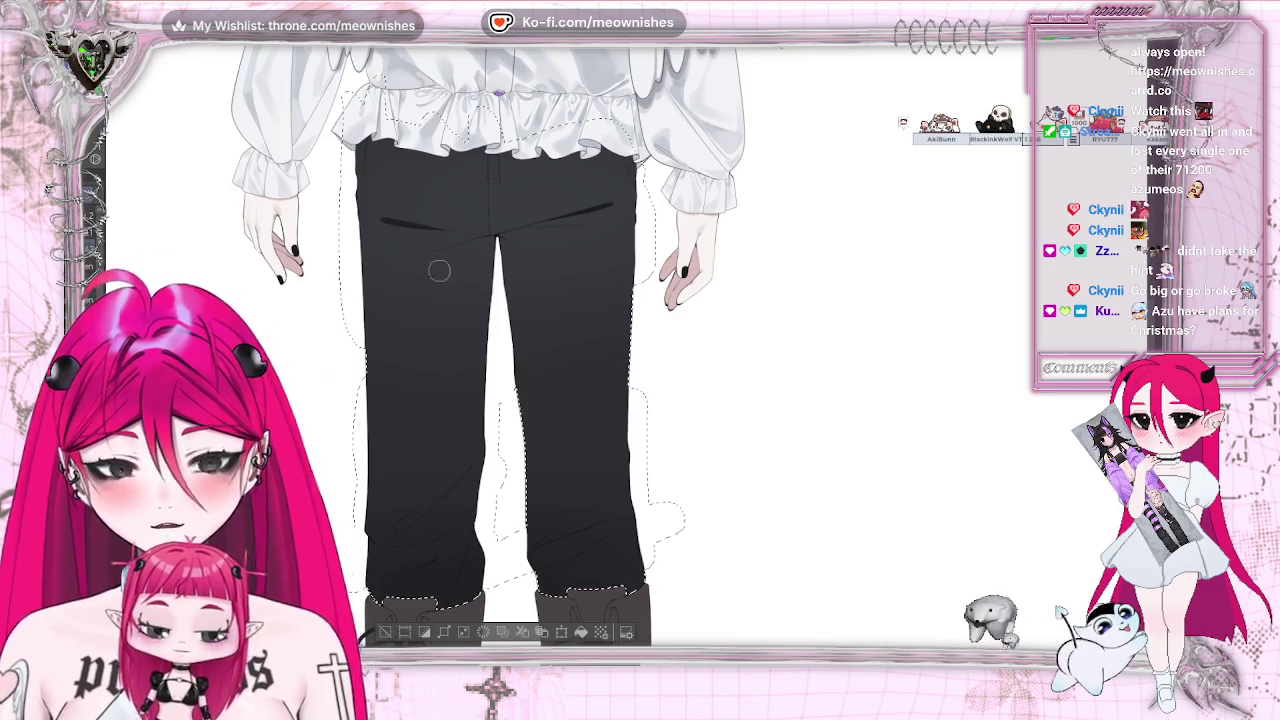
left_click_drag(428, 252, 472, 238)
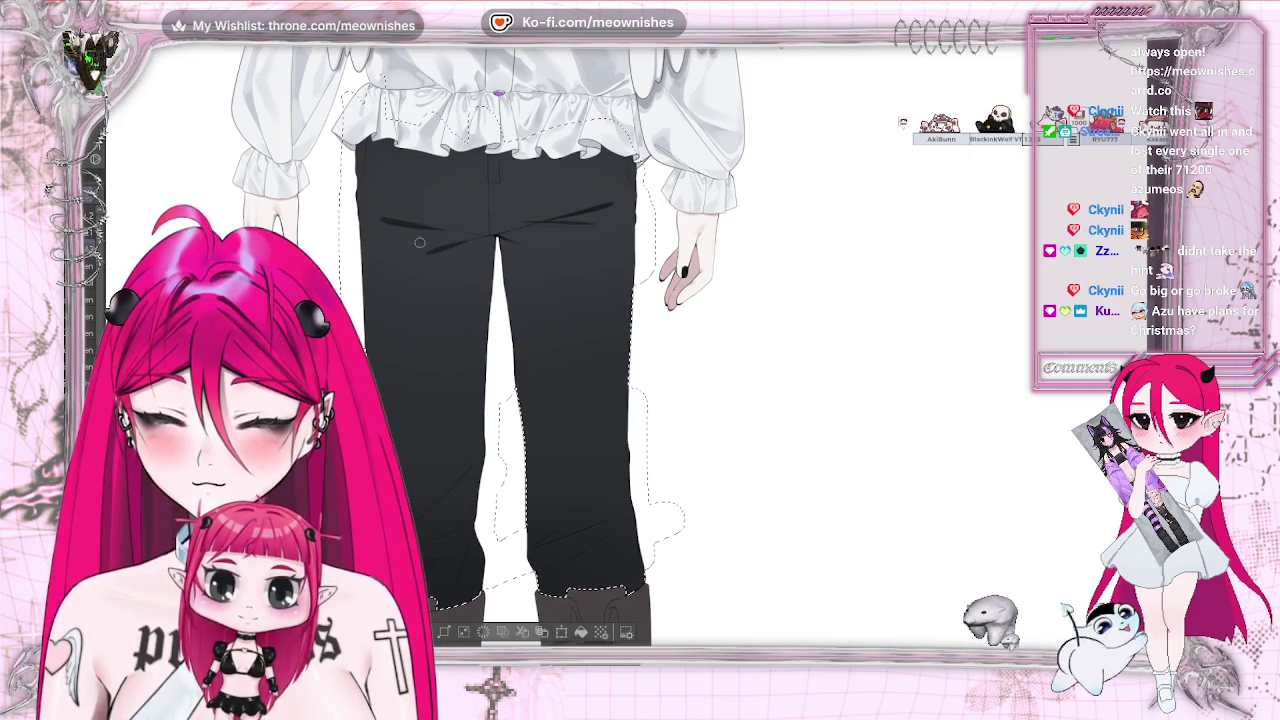
Add a dark fold stroke on the right thigh and compare it against the whole sheet
left_click_drag(482, 212, 534, 202)
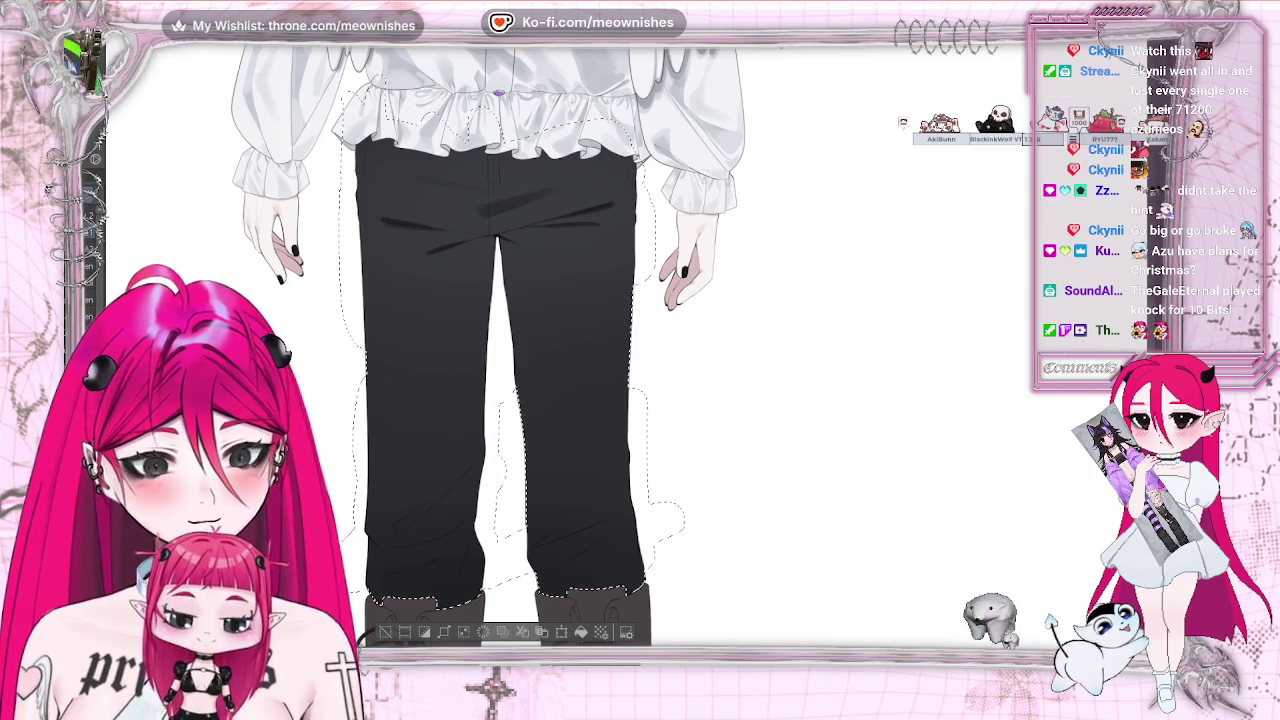
key("ctrl+minus")
key("ctrl+minus")
key("ctrl+minus")
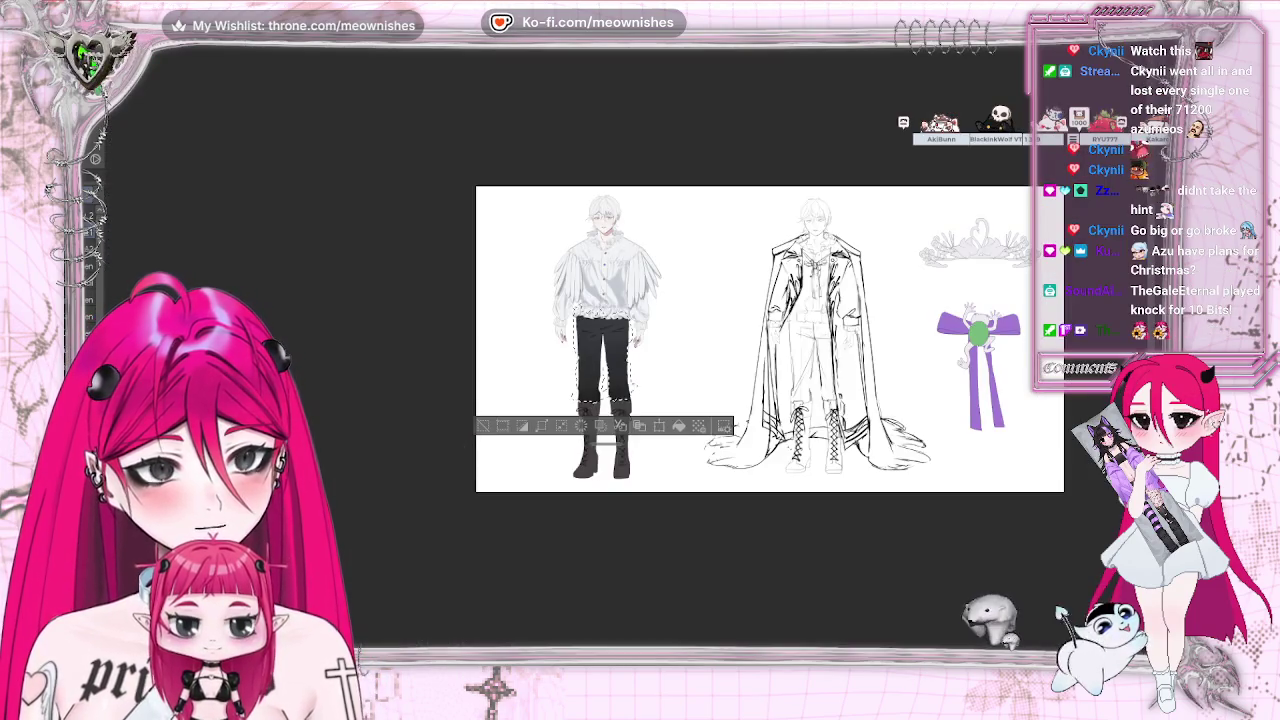
key("ctrl+plus")
key("ctrl+plus")
key("ctrl+plus")
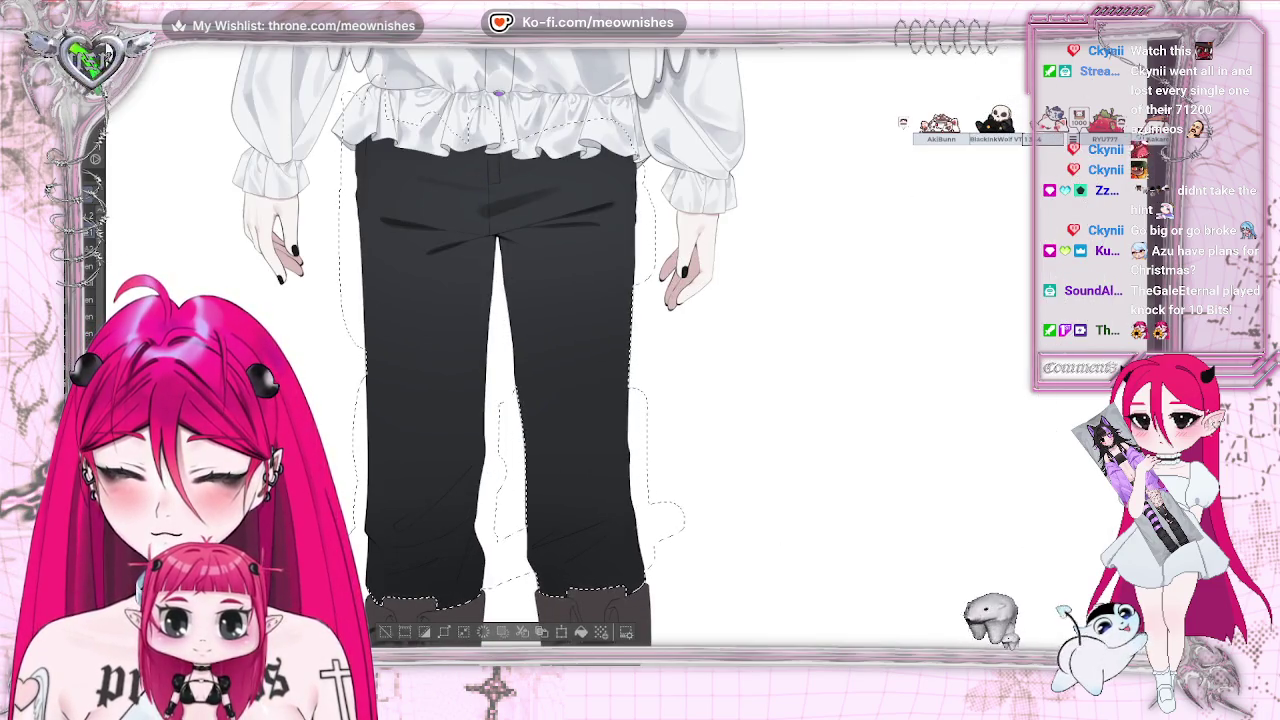
key("ctrl+minus")
key("ctrl+minus")
key("ctrl+minus")
key("ctrl+plus")
key("ctrl+plus")
key("ctrl+plus")
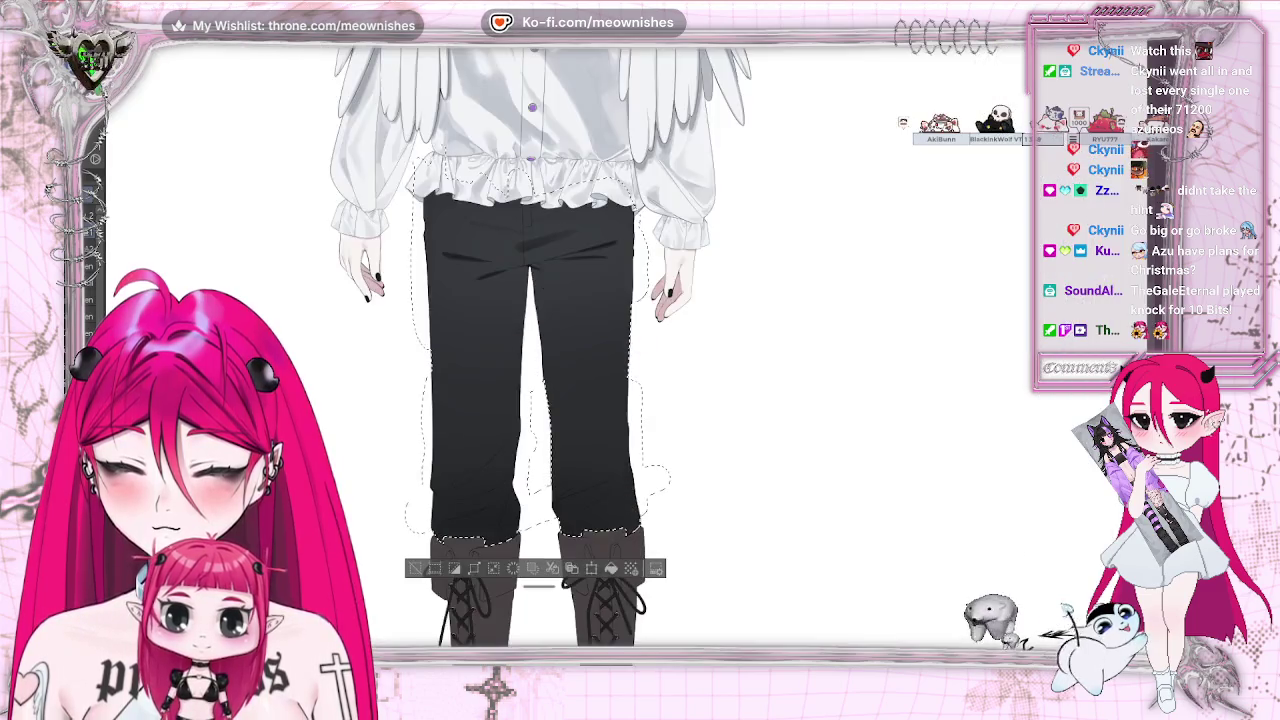
key("ctrl+plus")
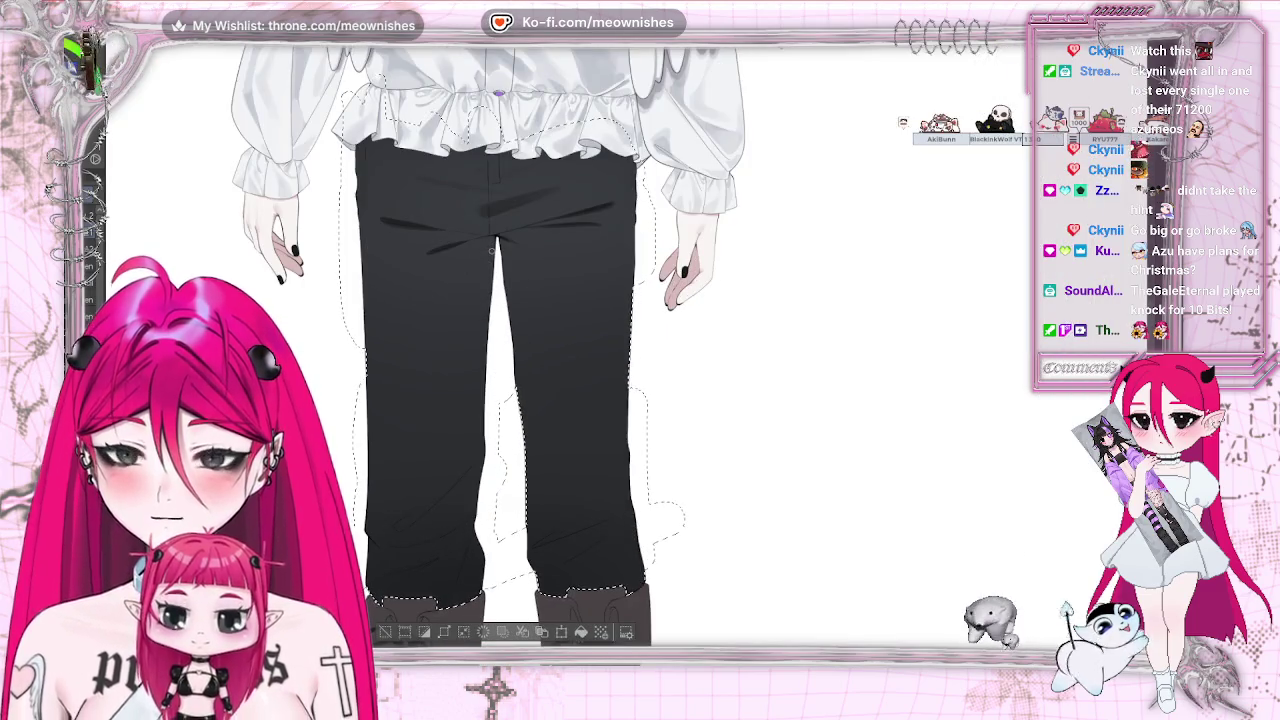
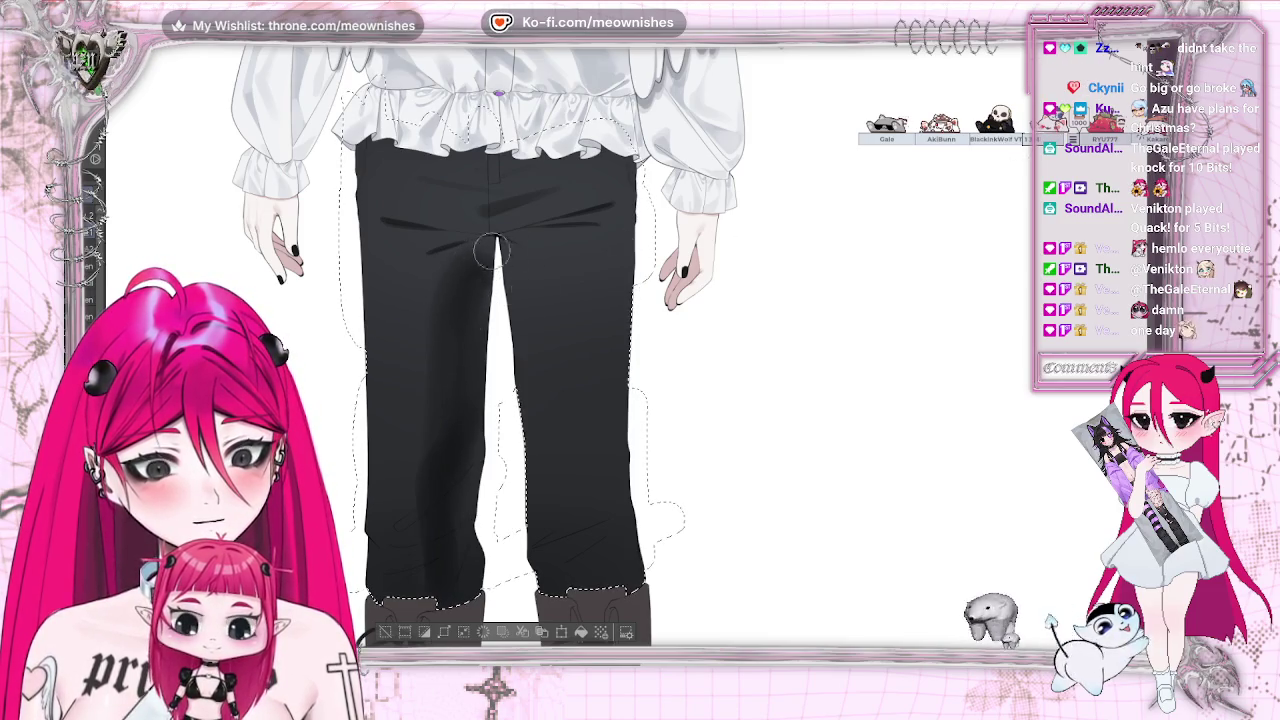
Paint two dark fold shadows on the right trouser leg, one mid-leg and one low
key("ctrl+0")
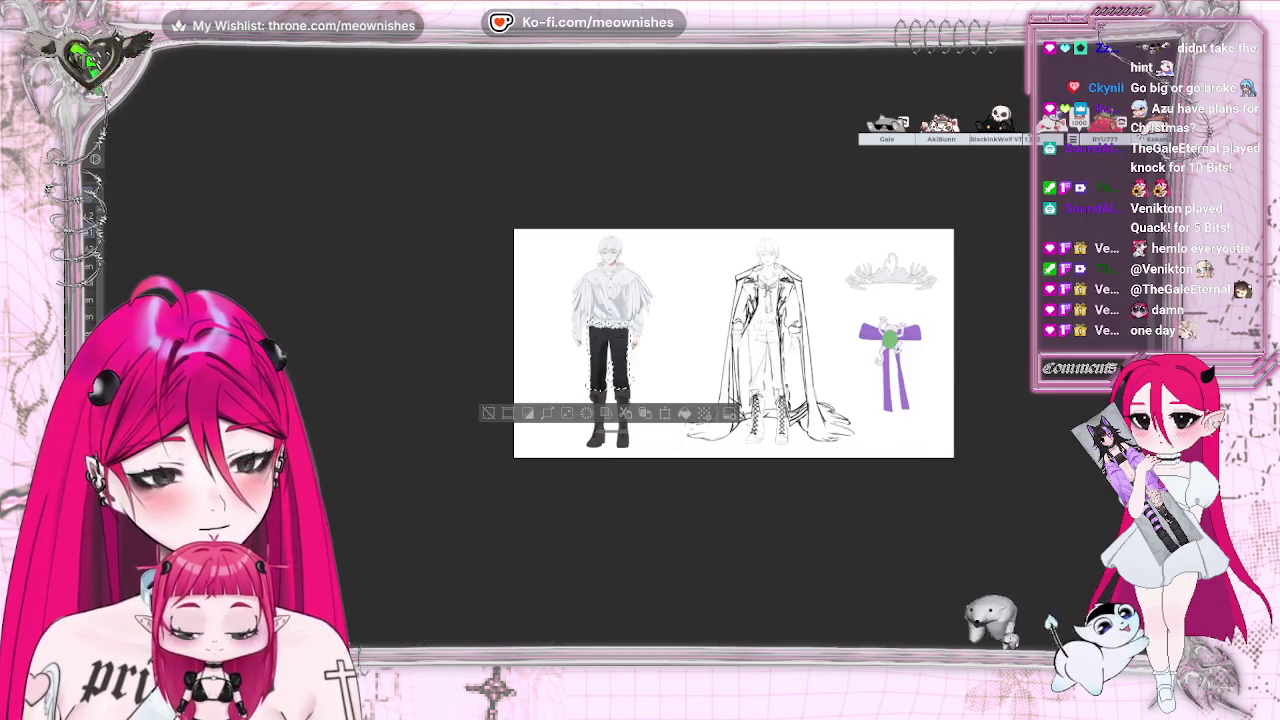
scroll(629, 358, "up", 2)
scroll(629, 358, "up", 2)
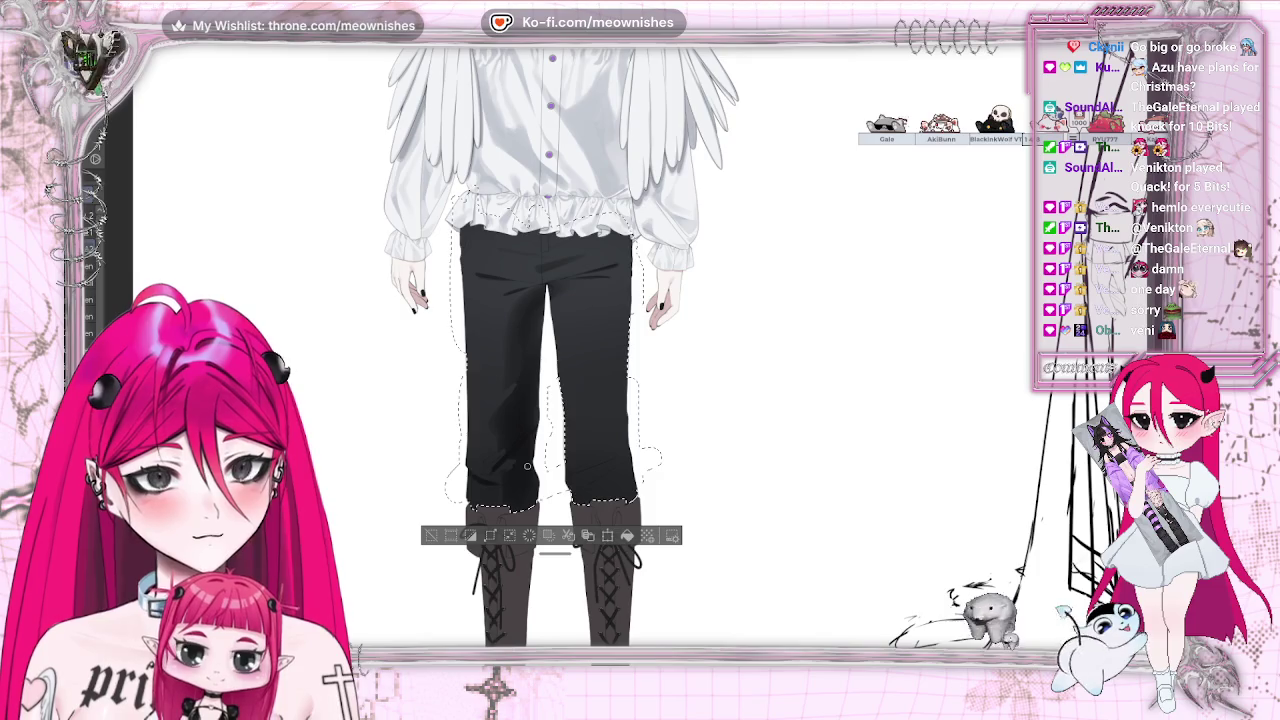
scroll(527, 466, "down", 3)
scroll(627, 358, "up", 1)
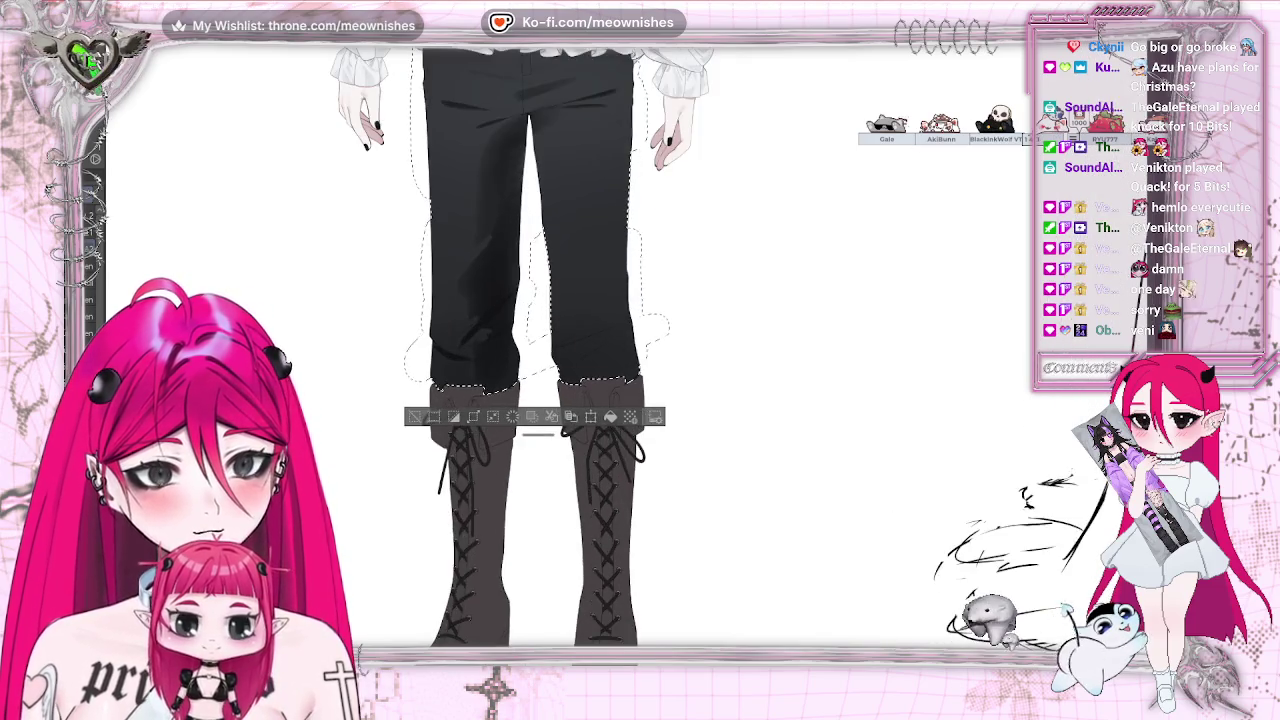
scroll(627, 358, "up", 1)
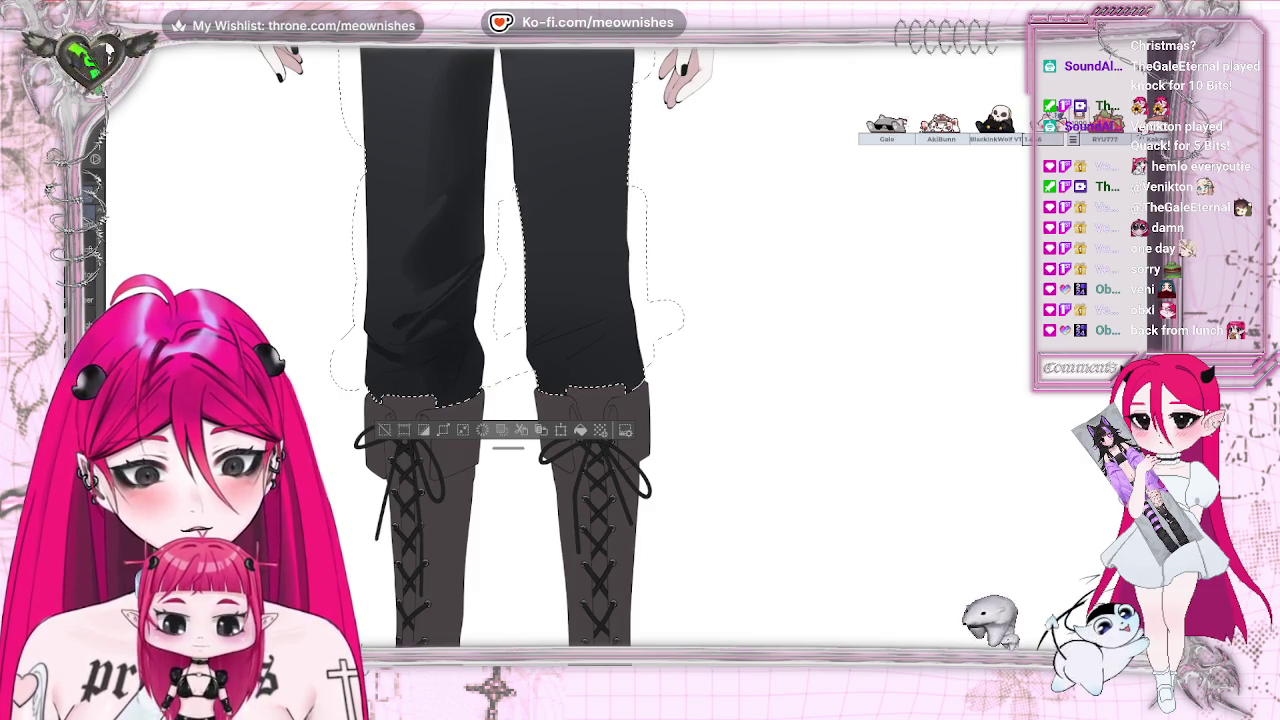
scroll(560, 350, "down", 5)
scroll(560, 350, "up", 5)
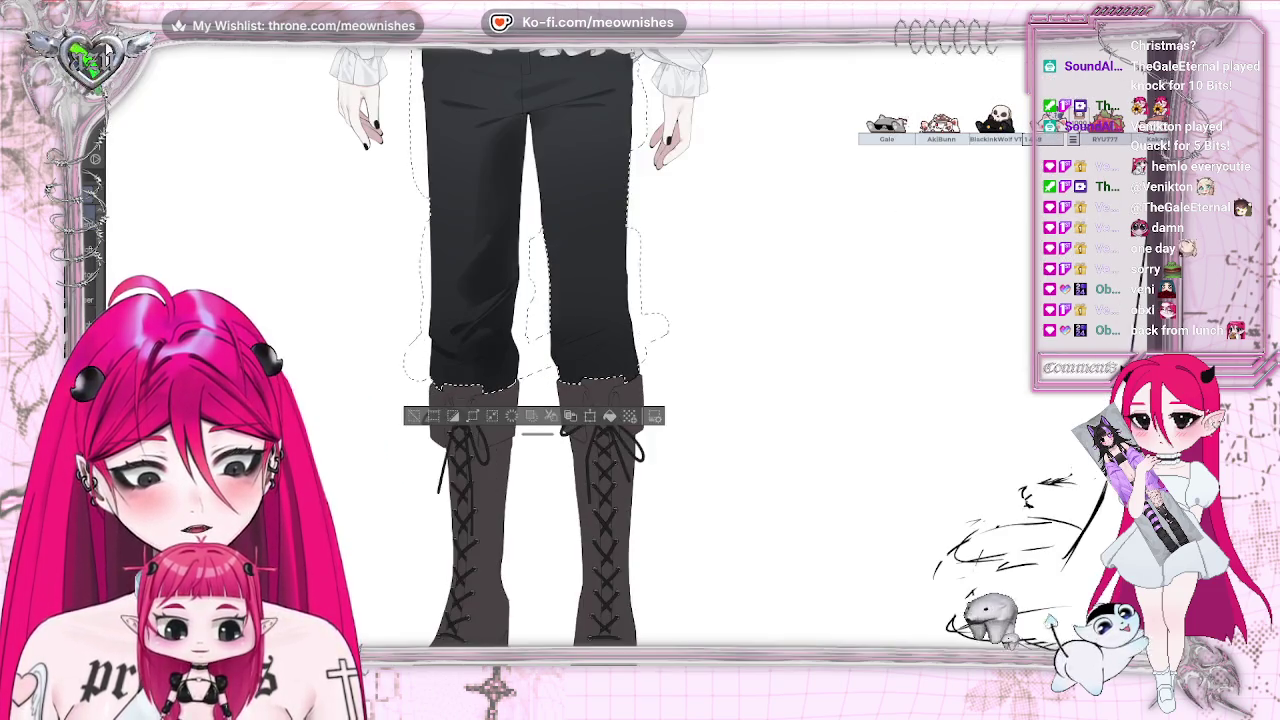
scroll(605, 350, "up", 2)
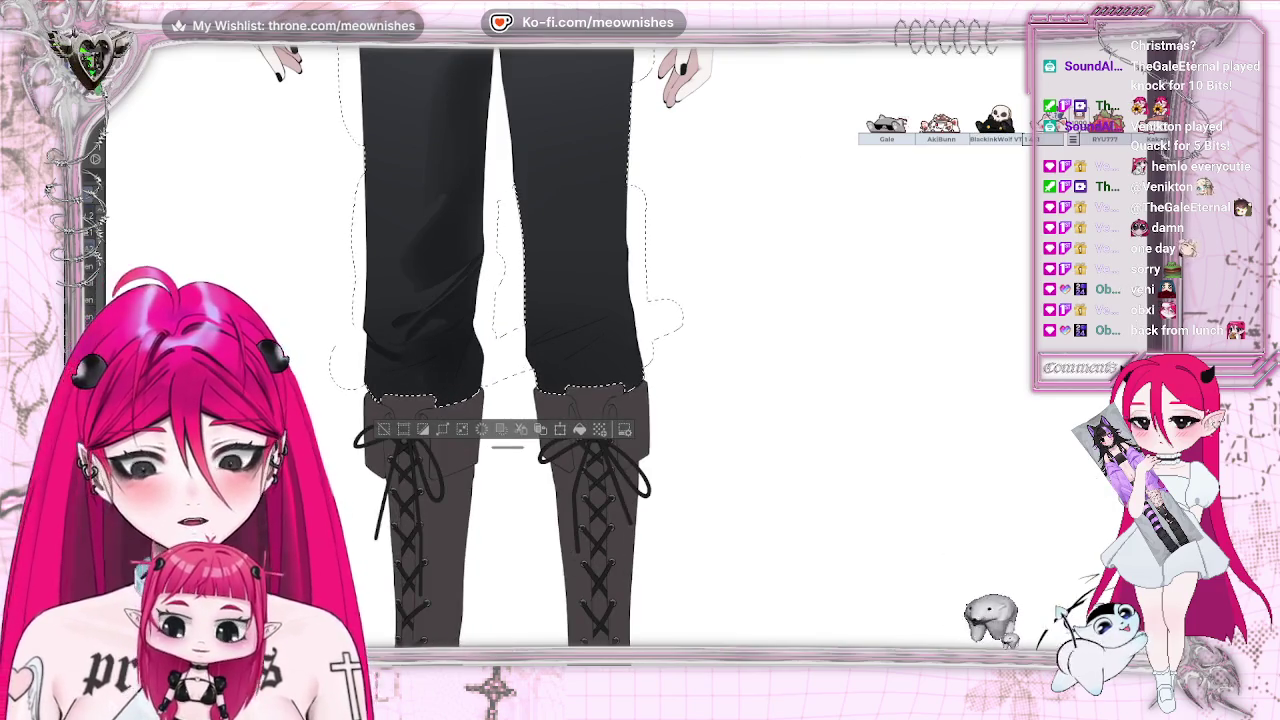
scroll(500, 350, "up", 5)
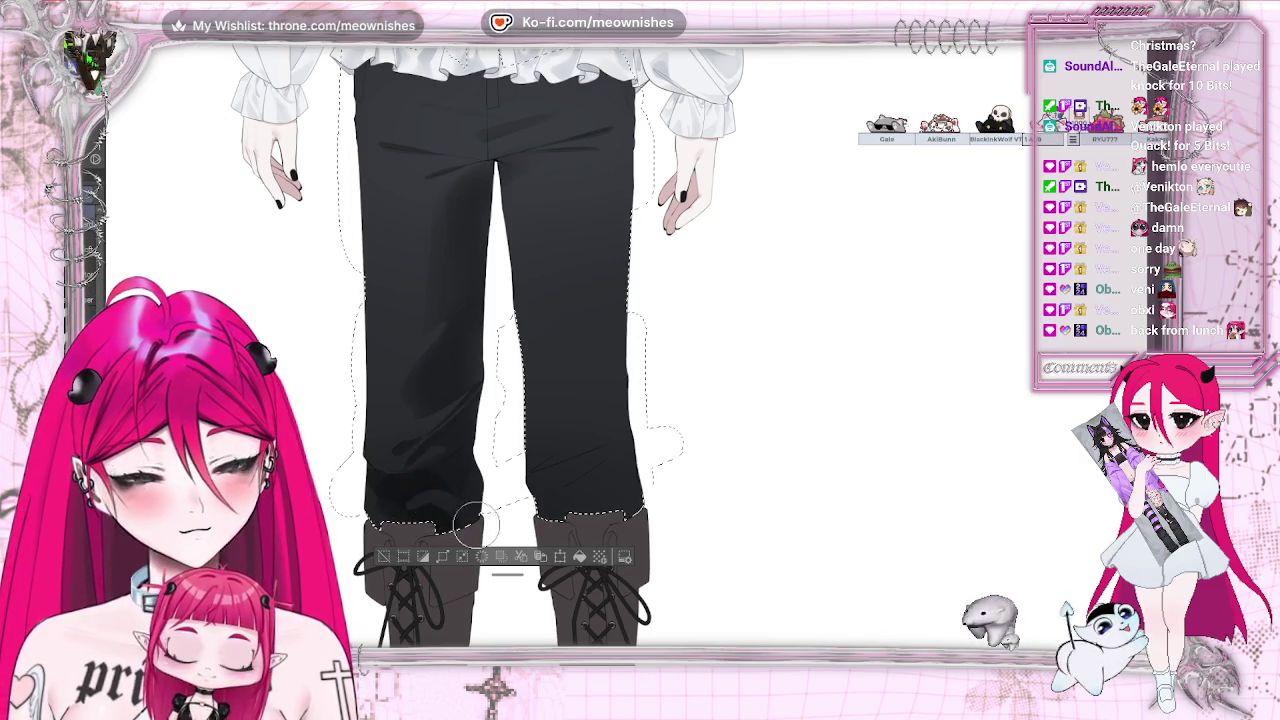
scroll(419, 500, "down", 3)
scroll(419, 500, "up", 3)
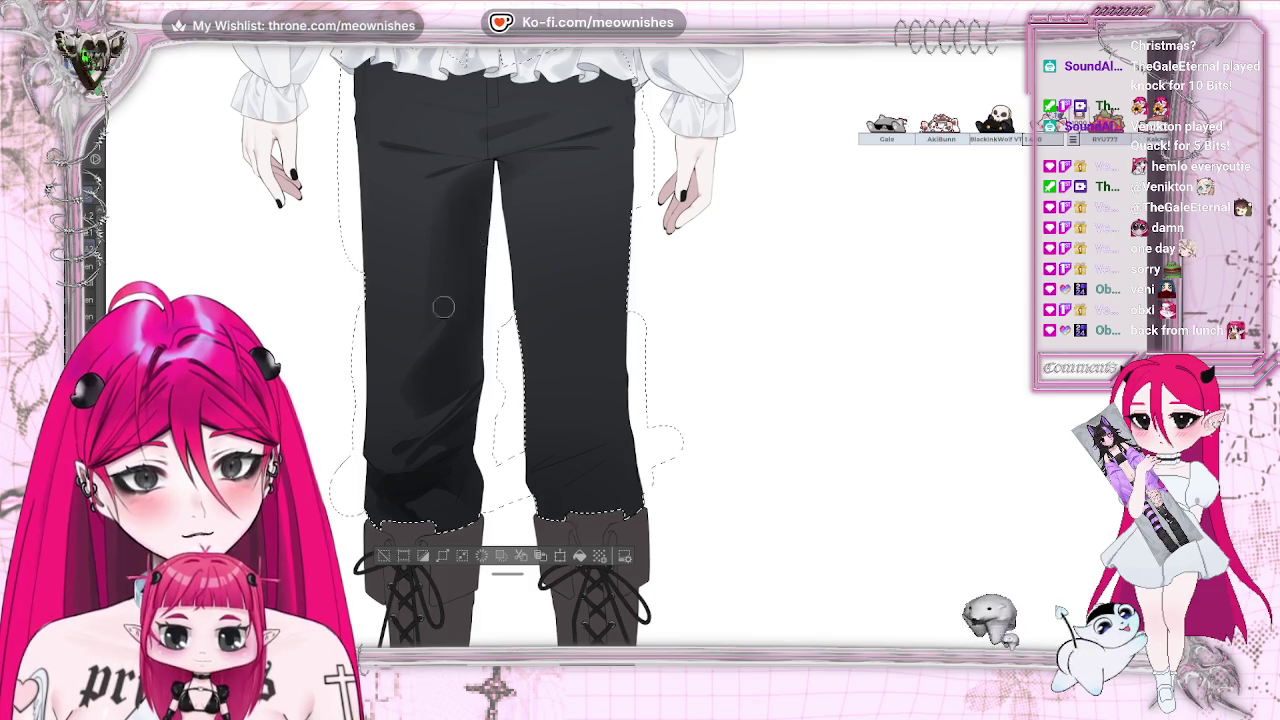
key("ctrl+minus")
key("ctrl+minus")
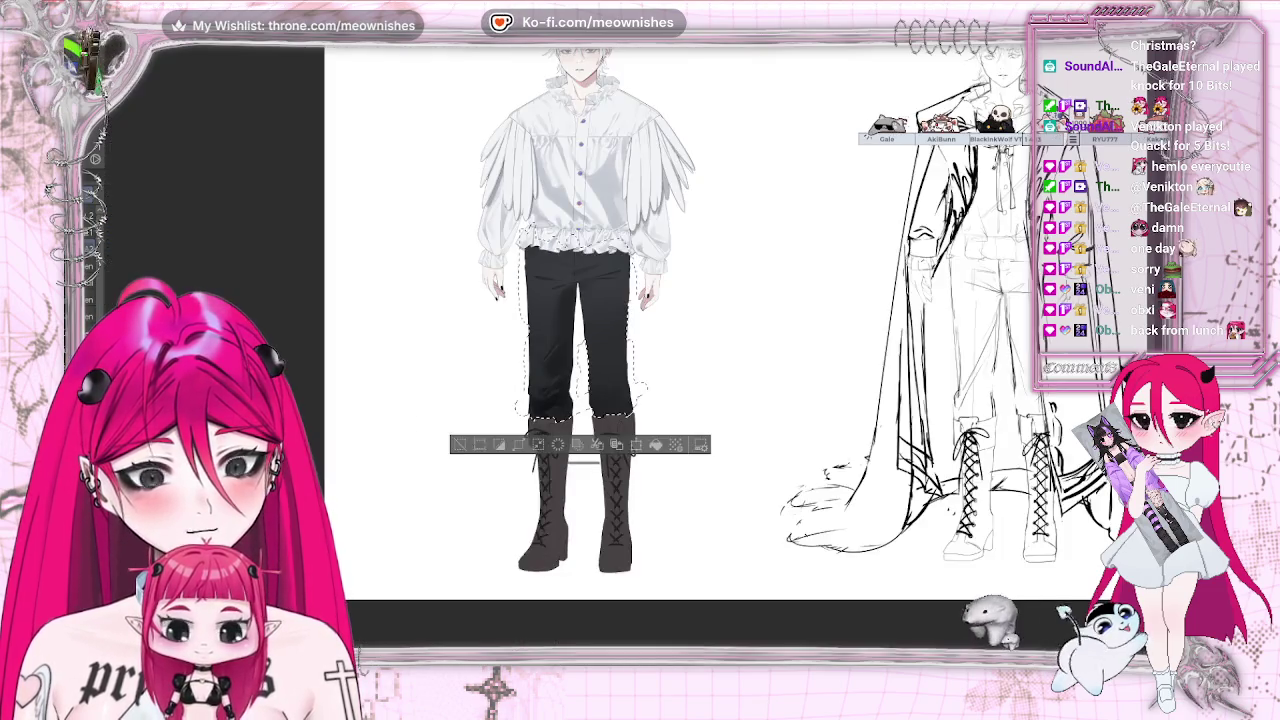
key("ctrl+plus")
key("ctrl+plus")
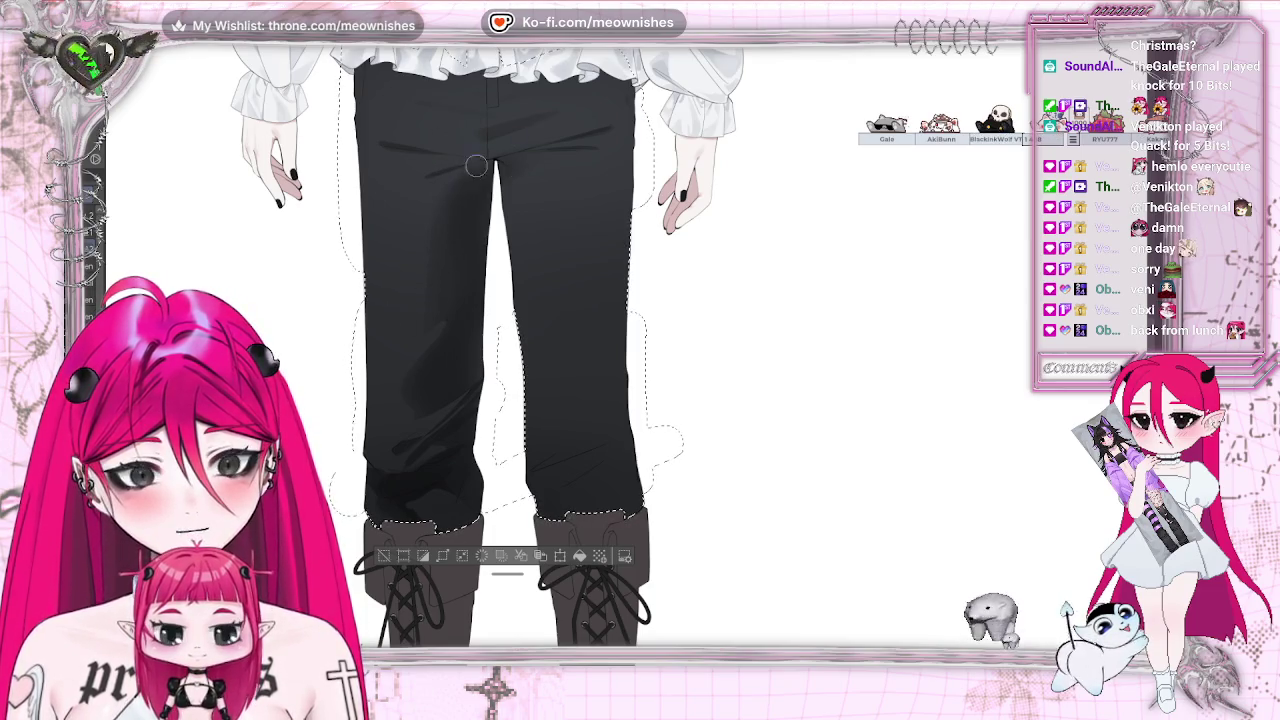
key("ctrl+minus")
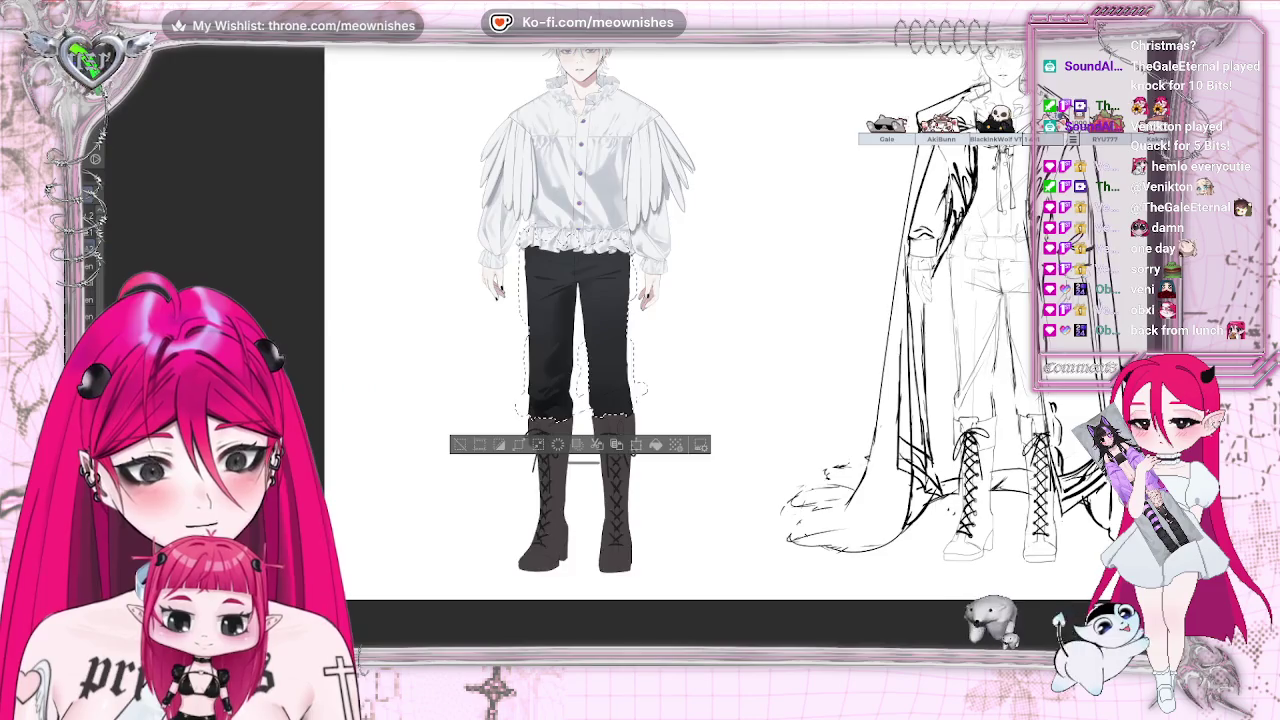
key("ctrl+minus")
key("ctrl+plus")
key("ctrl+plus")
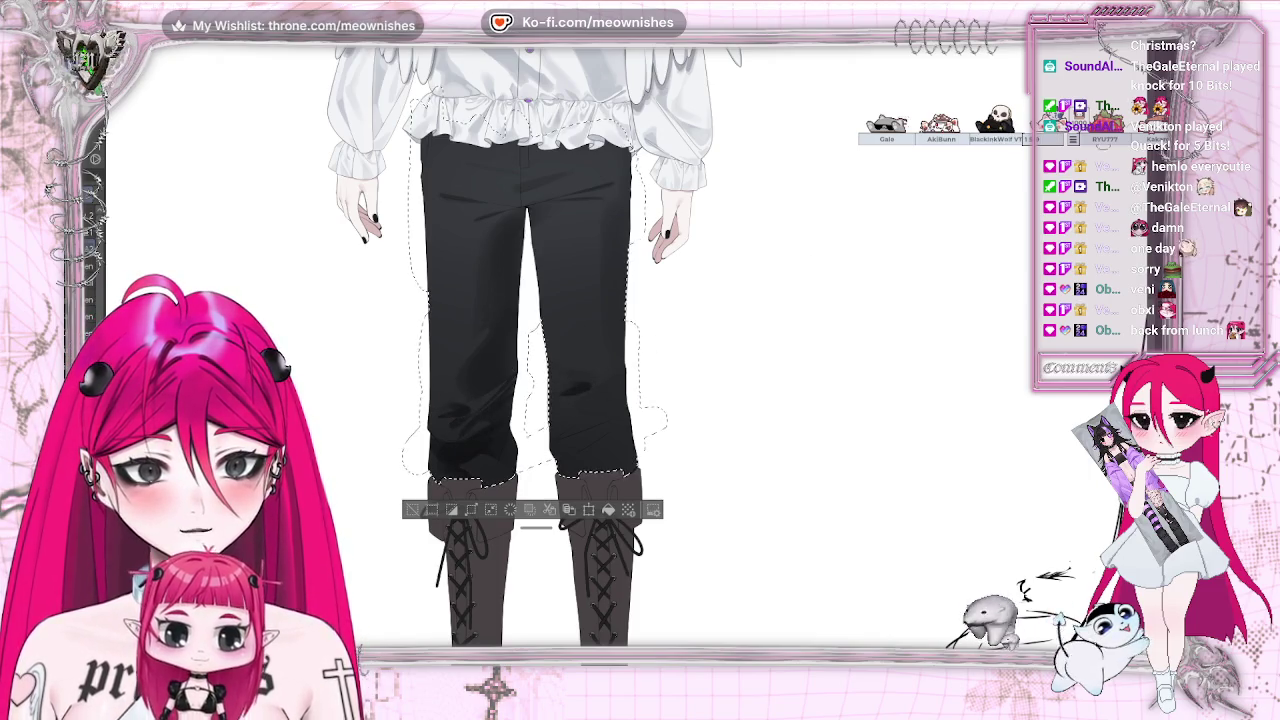
scroll(548, 400, "down", 2)
scroll(548, 400, "down", 2)
scroll(548, 400, "down", 3)
scroll(767, 324, "up", 3)
scroll(620, 360, "up", 4)
scroll(405, 240, "up", 1)
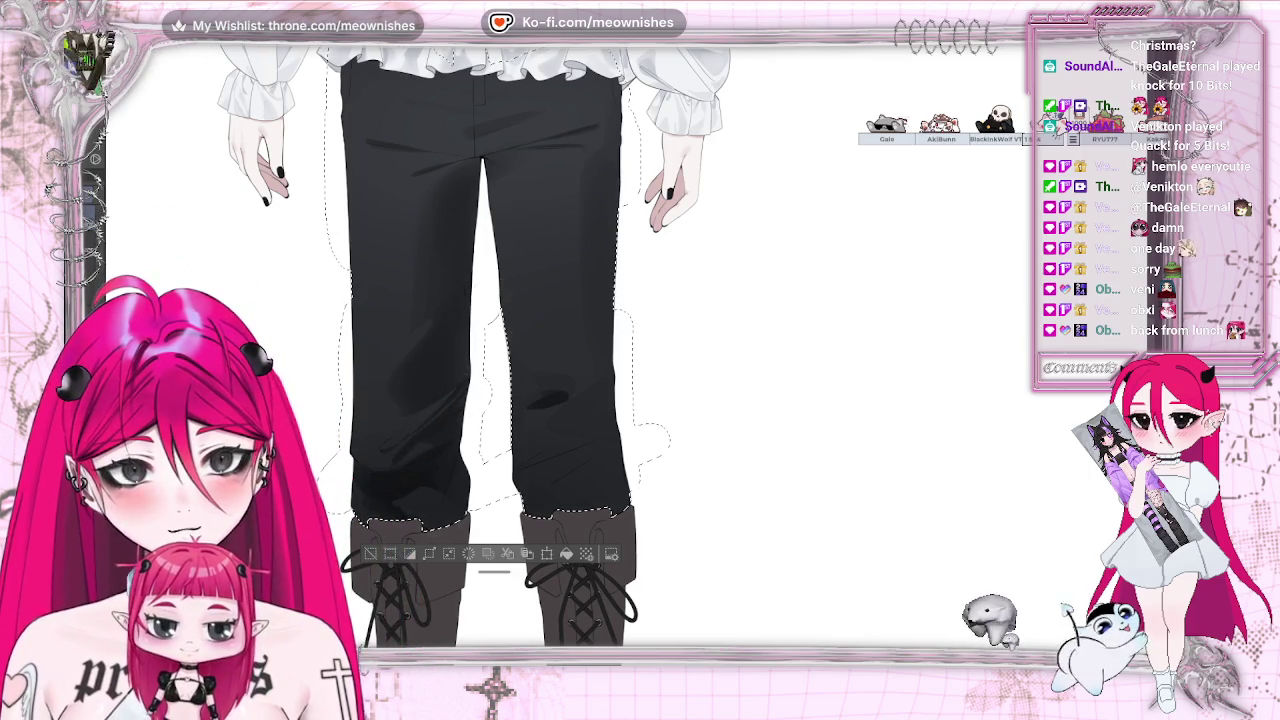
left_click_drag(533, 400, 520, 402)
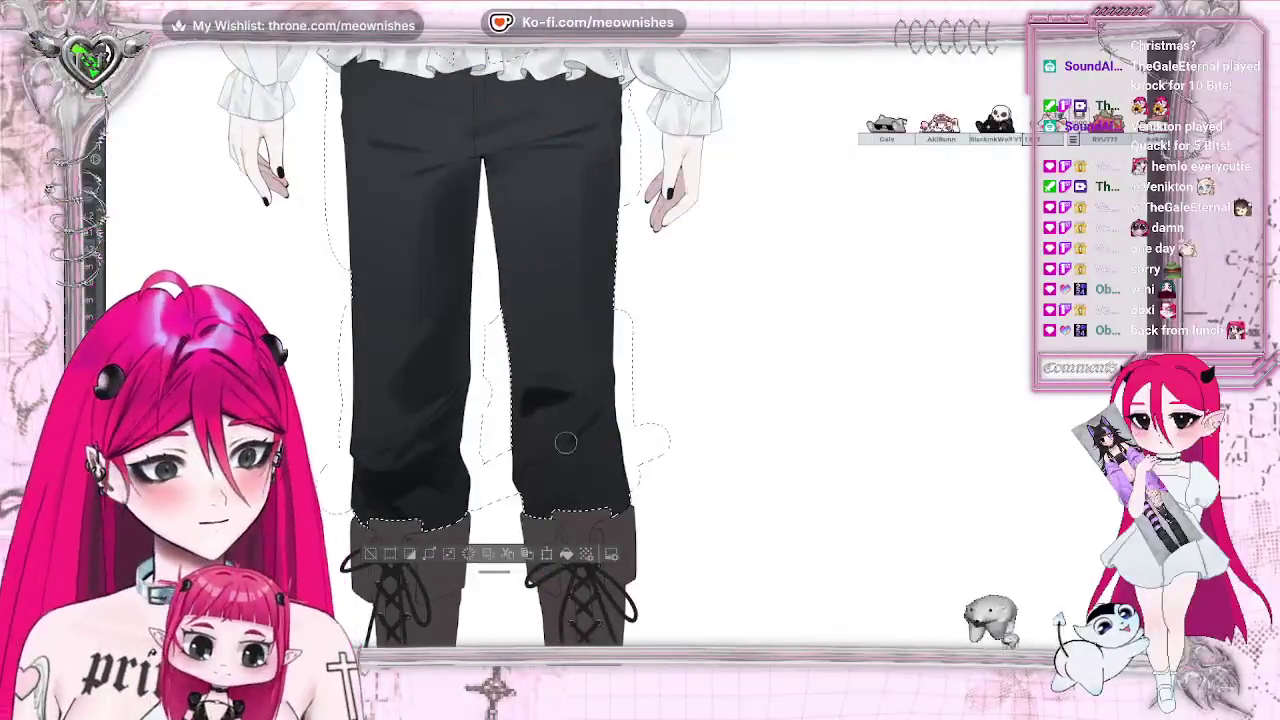
left_click_drag(567, 437, 590, 425)
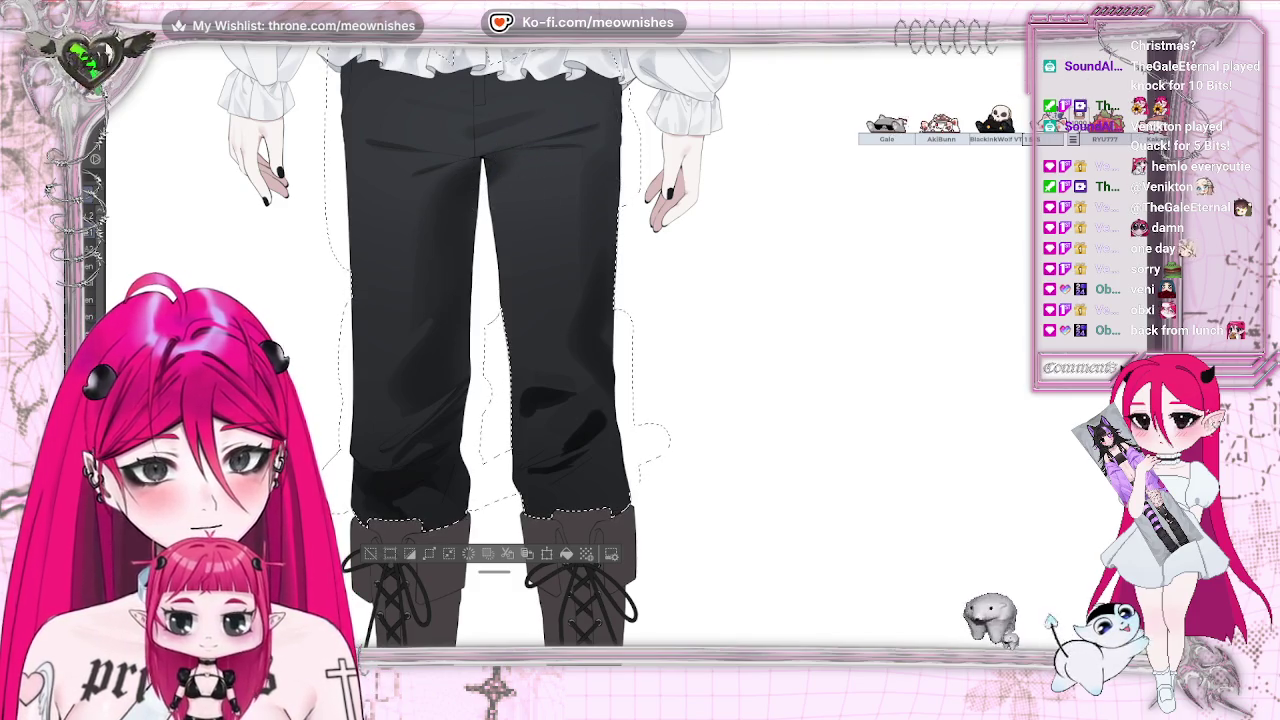
Darken a soft fold shadow on the left lower trouser leg, then check the whole page
key("ctrl+0")
scroll(464, 168, "down", 2)
scroll(464, 168, "up", 5)
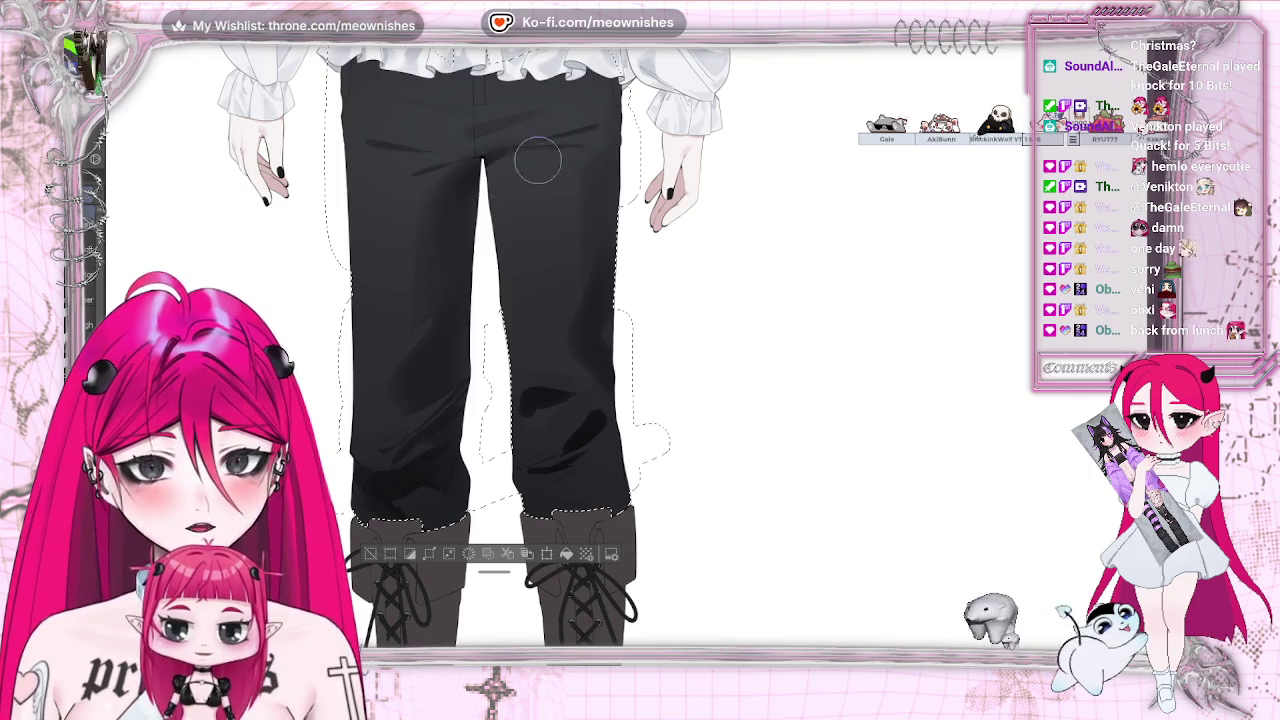
key("ctrl+0")
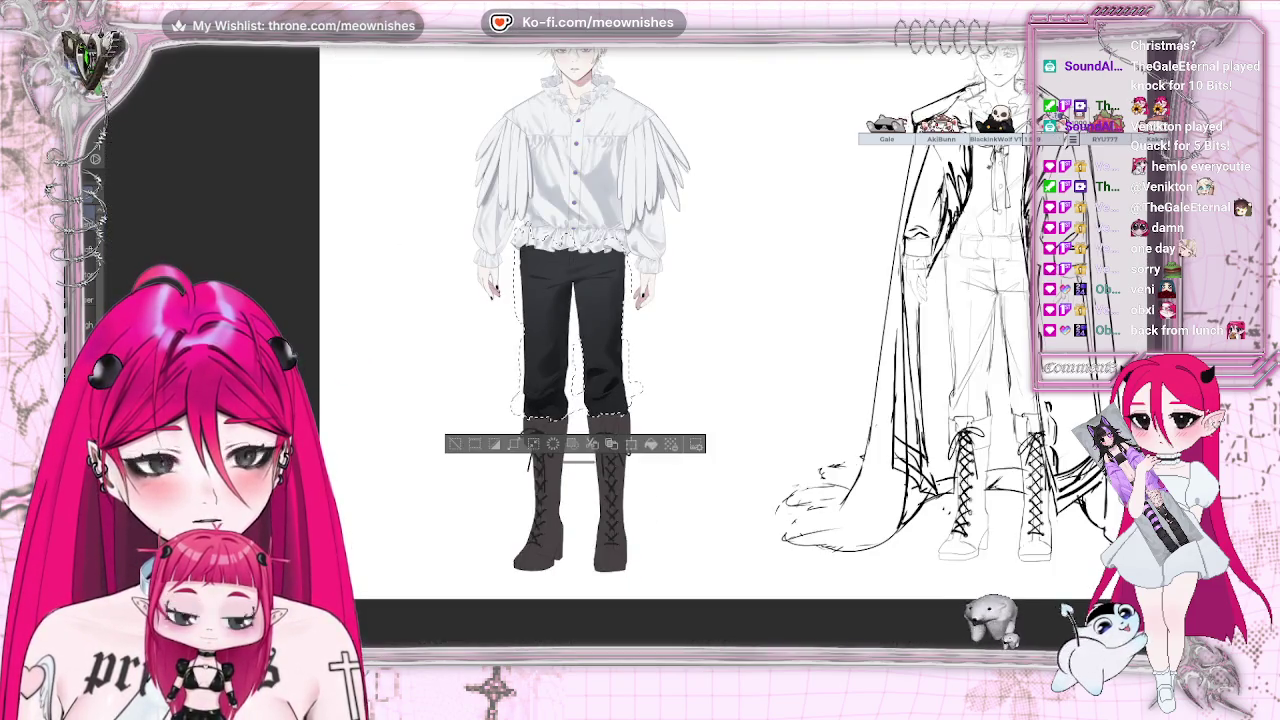
scroll(630, 363, "down", 2)
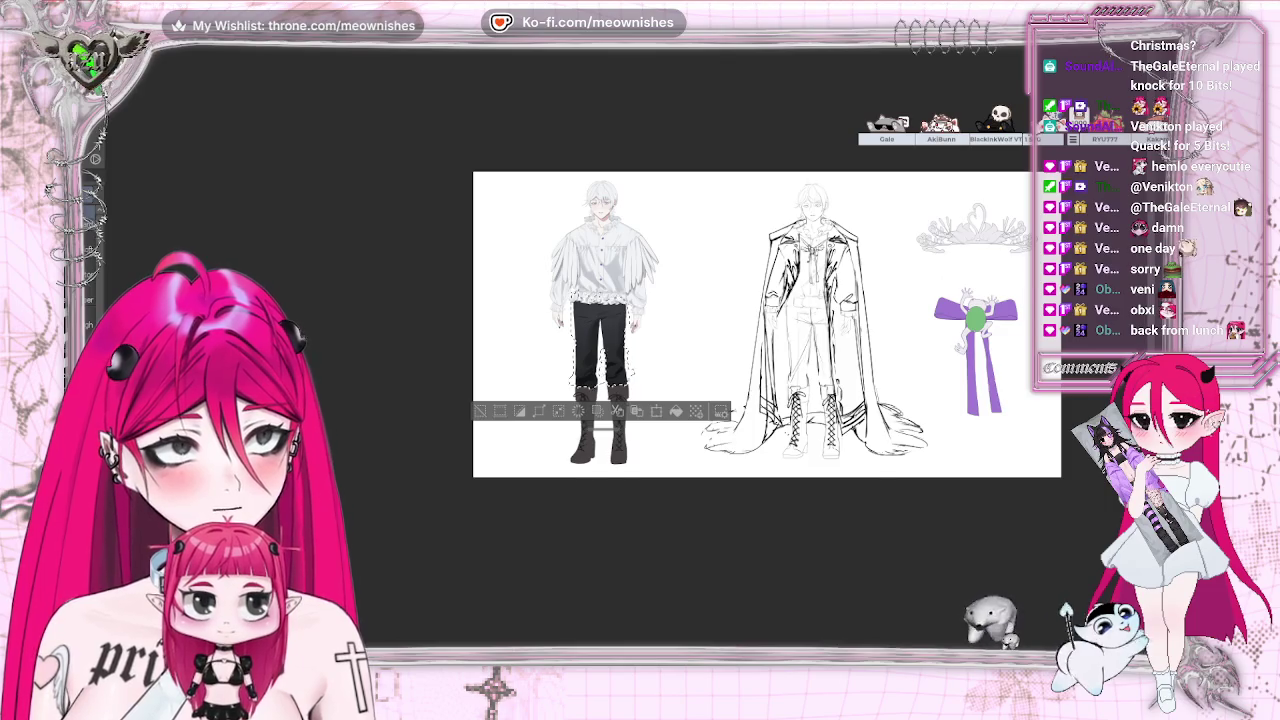
scroll(630, 363, "up", 4)
scroll(630, 363, "up", 1)
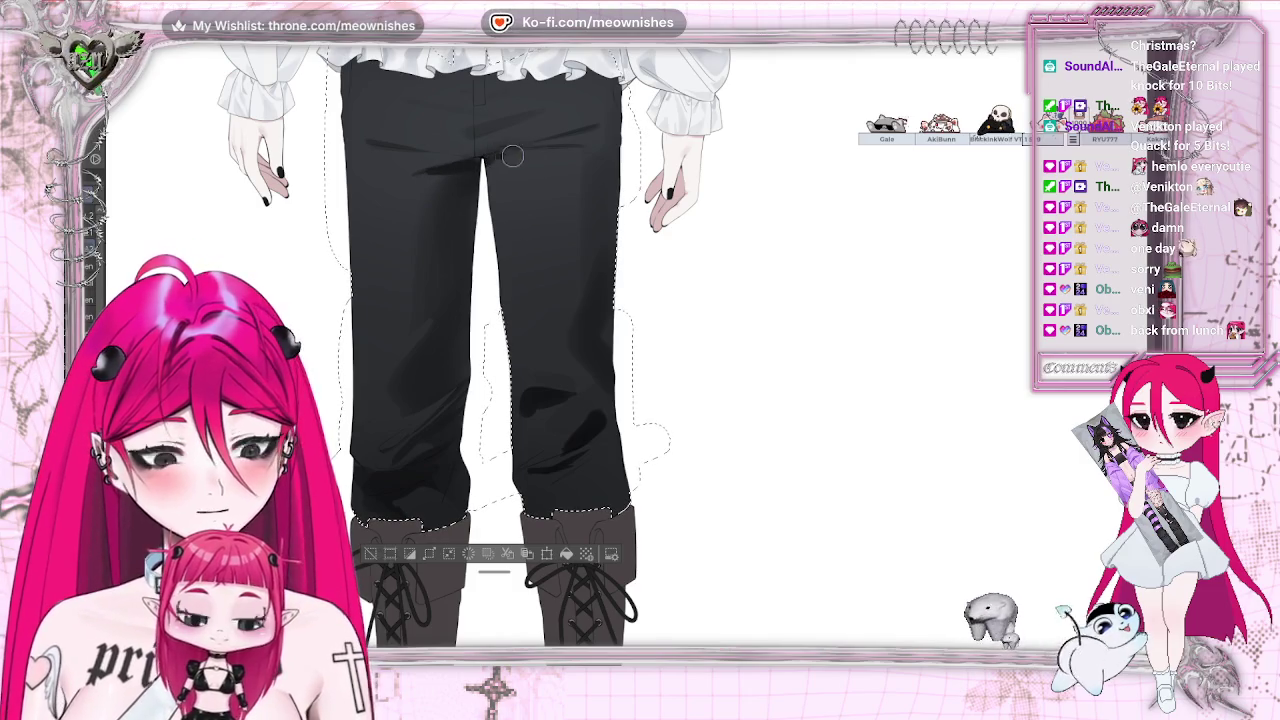
key("ctrl+0")
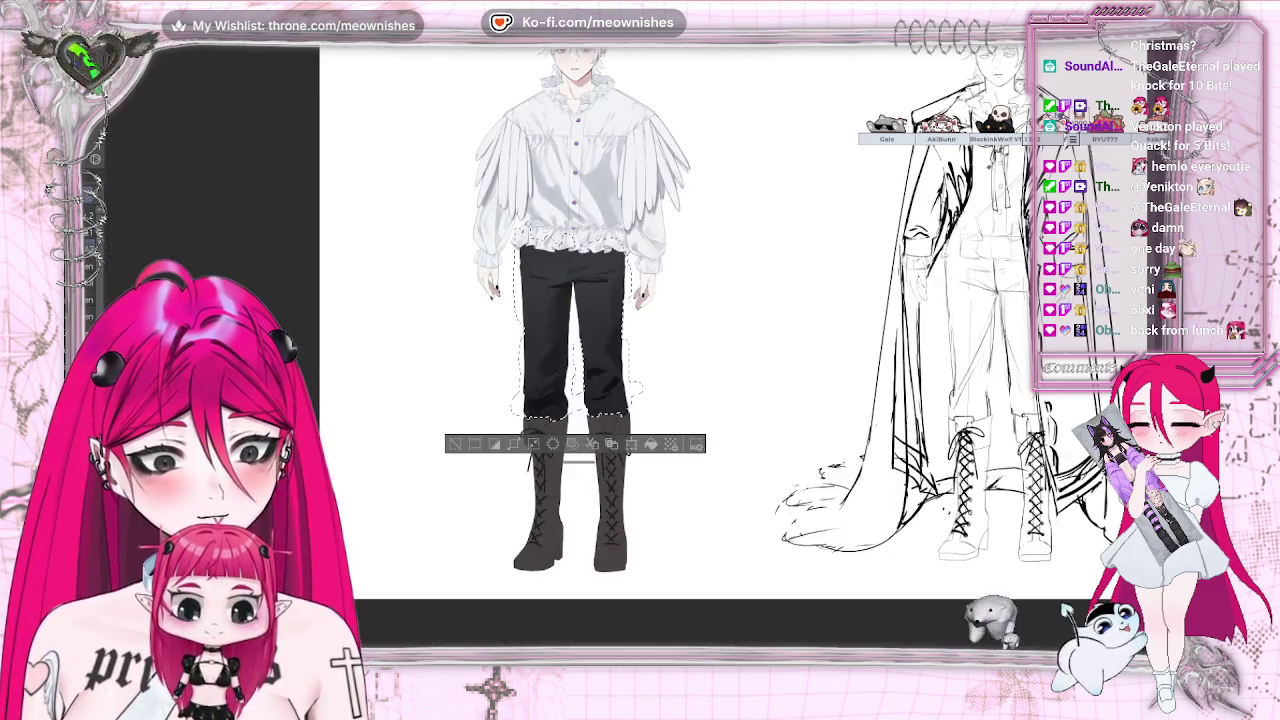
key("ctrl+minus")
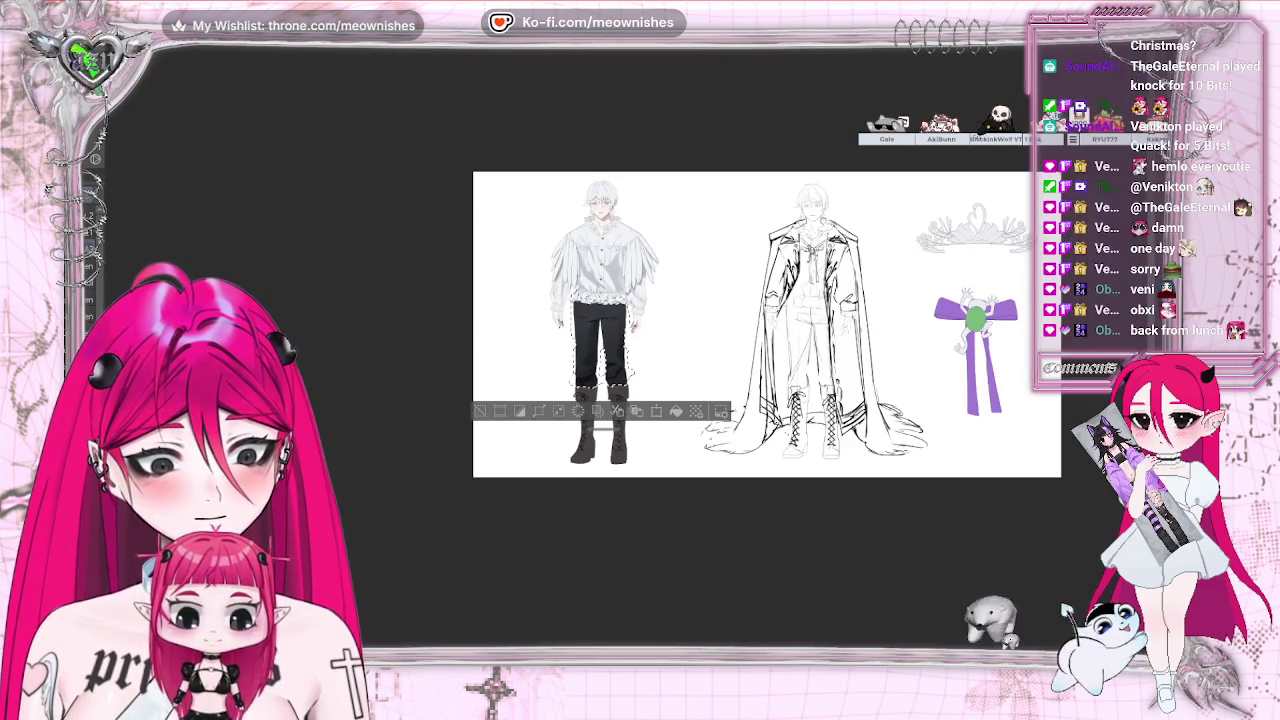
scroll(628, 380, "up", 4)
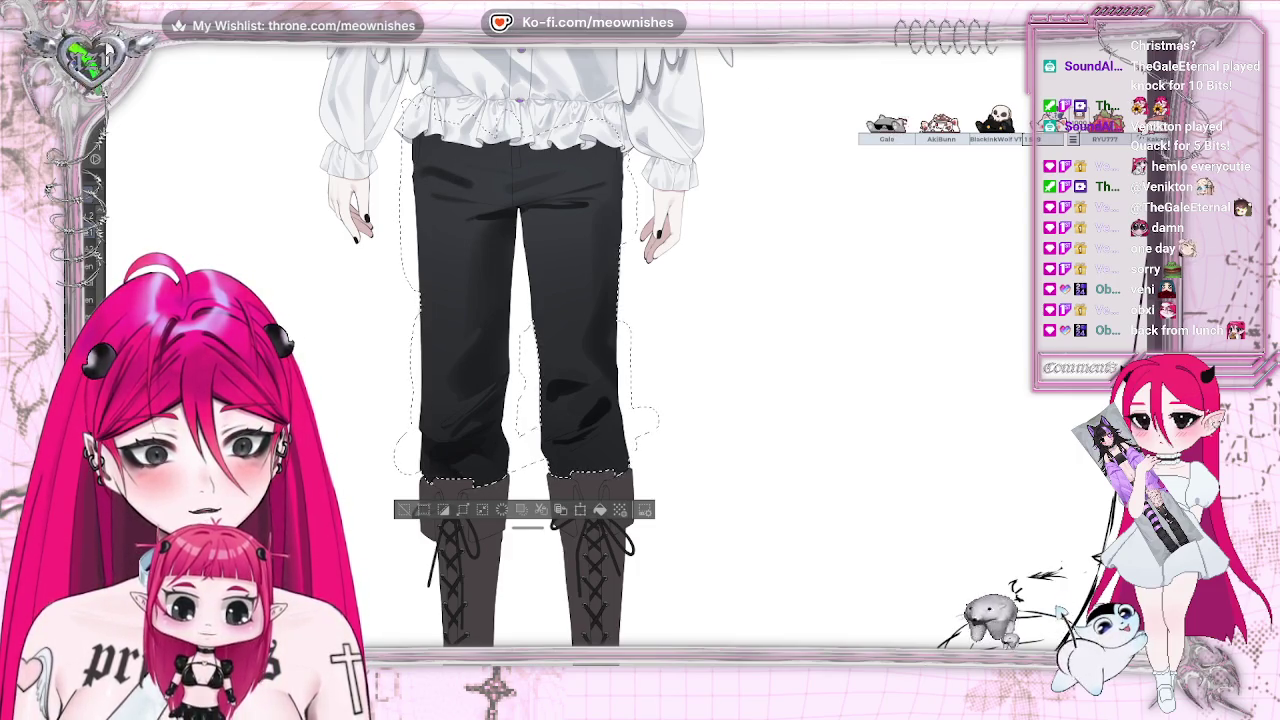
key("ctrl+0")
key("ctrl+alt+0")
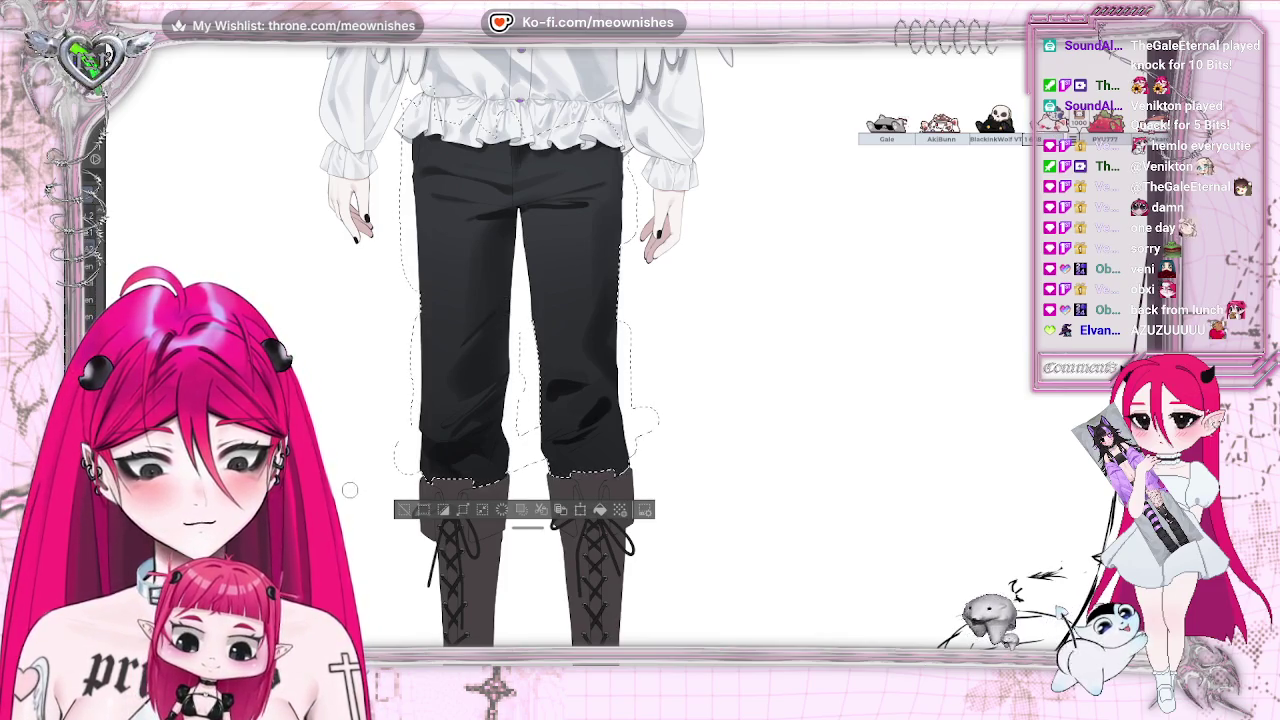
left_click_drag(475, 335, 452, 352)
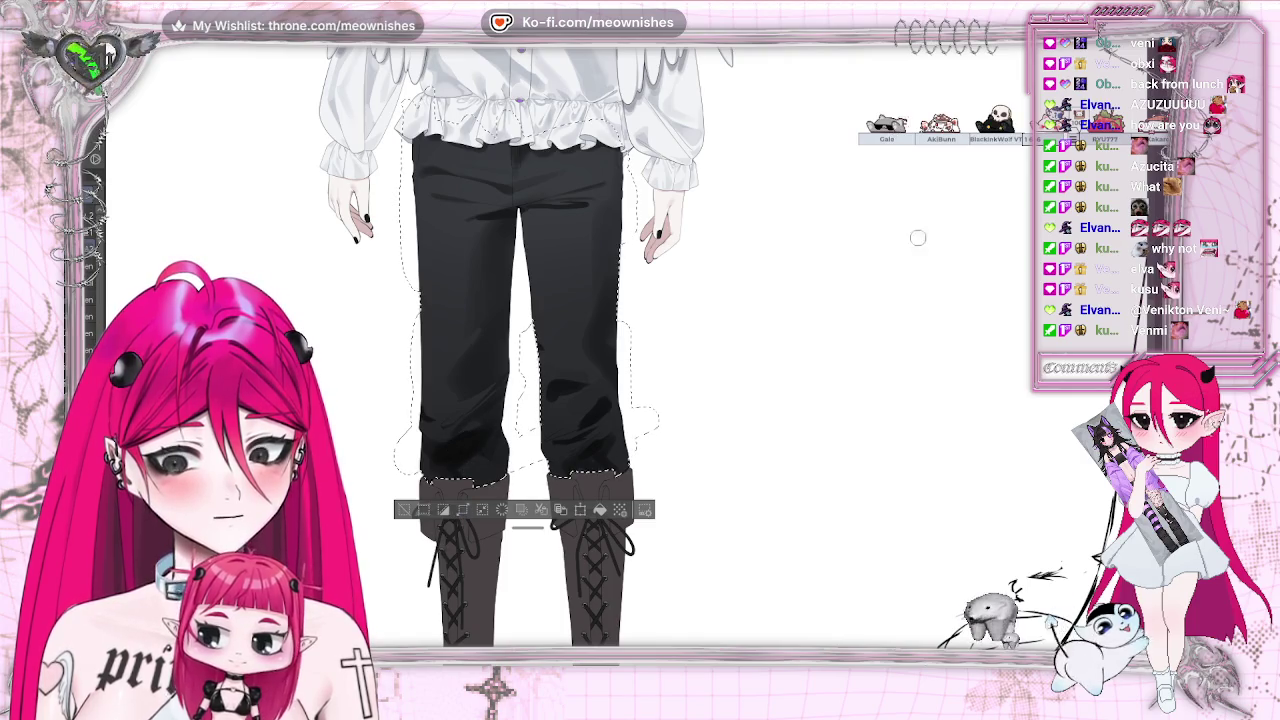
key("ctrl+0")
Shrink the brush with the [ key for finer shading on the trousers
scroll(500, 350, "up", 3)
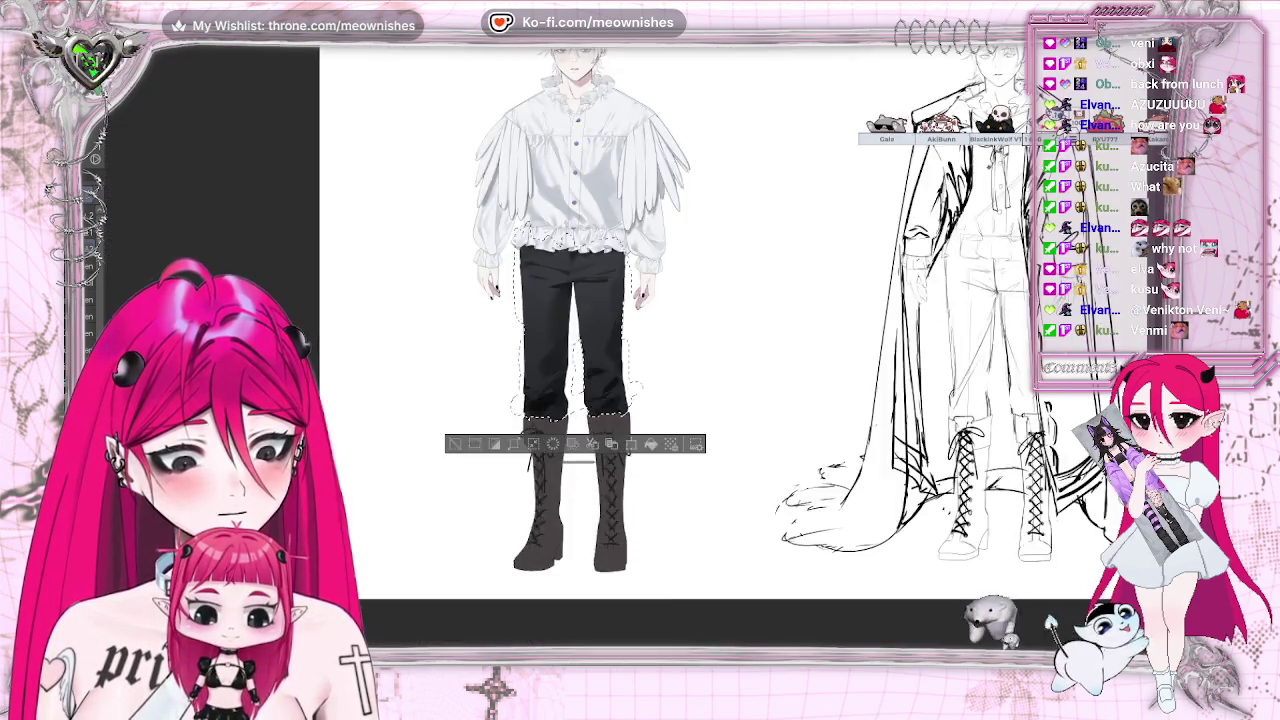
scroll(500, 350, "up", 2)
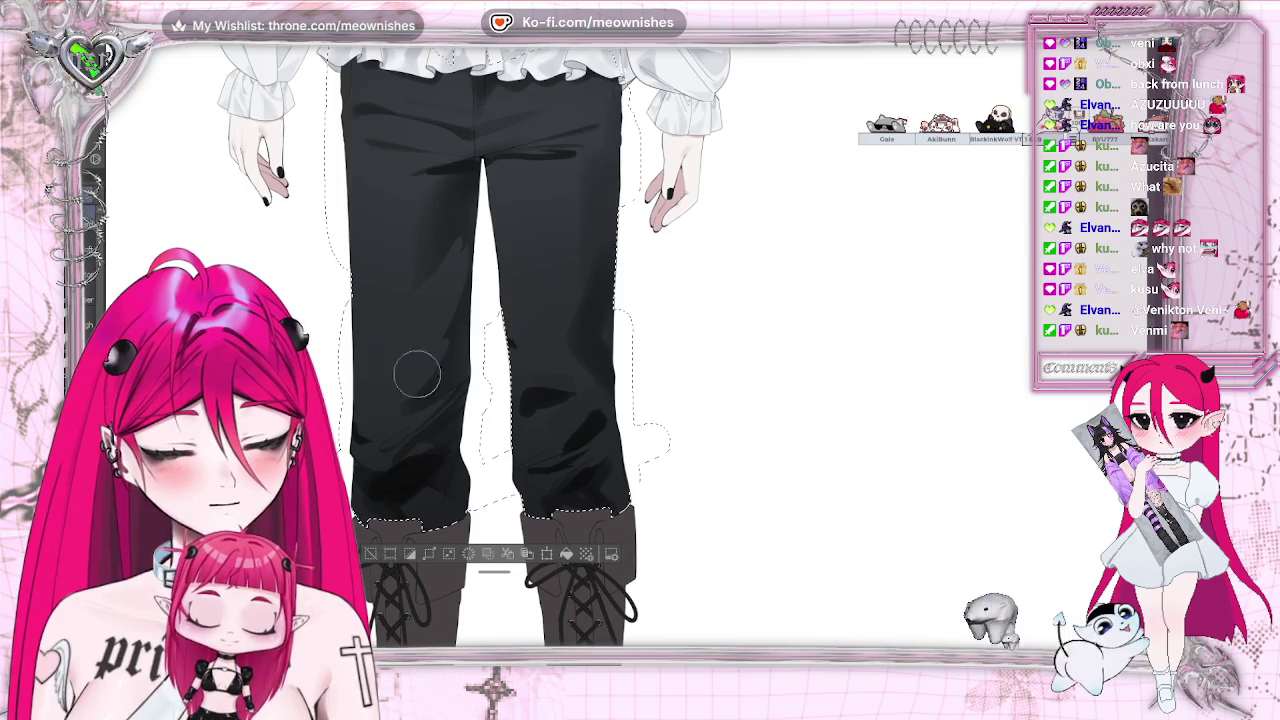
scroll(580, 350, "down", 2)
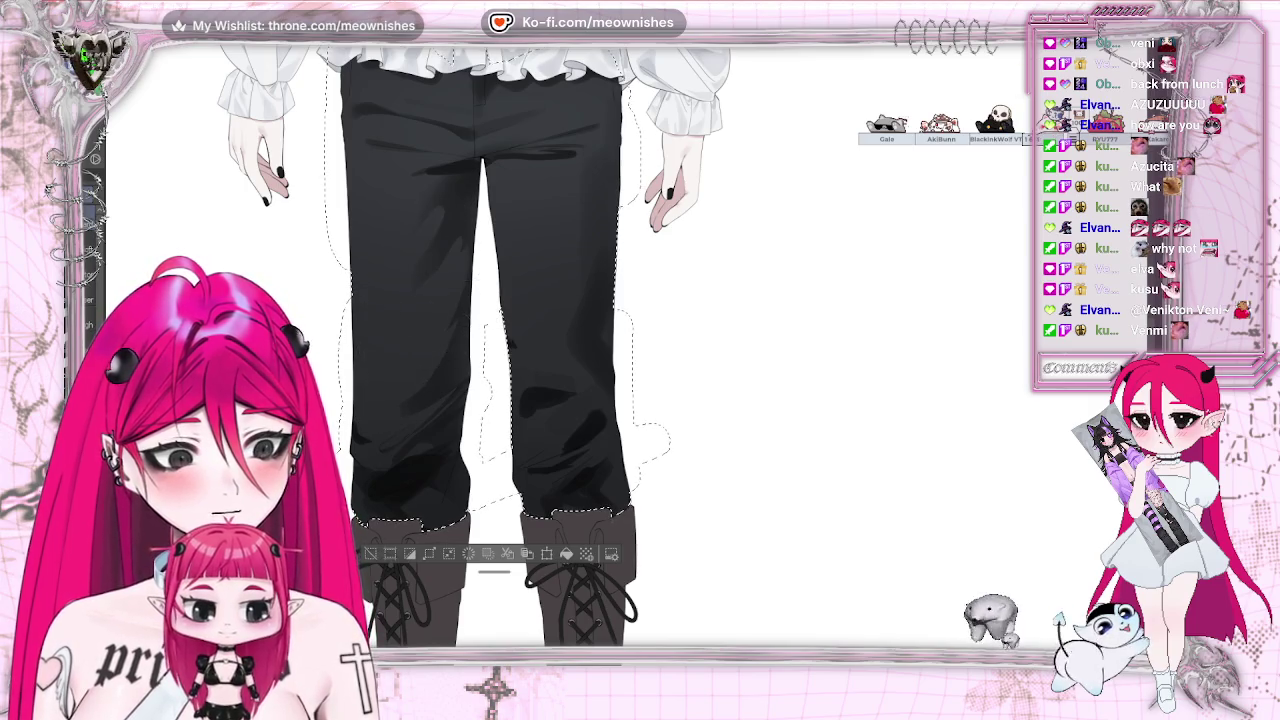
scroll(580, 350, "up", 5)
scroll(580, 350, "down", 5)
scroll(580, 350, "down", 3)
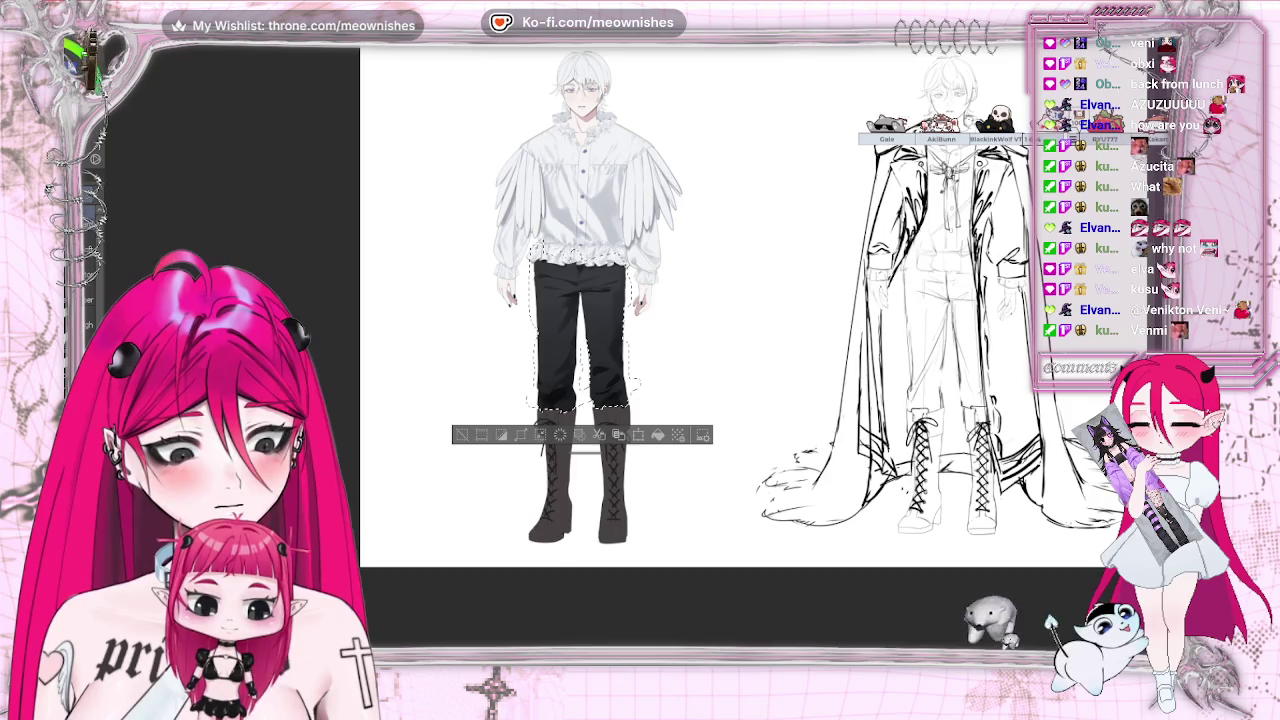
scroll(620, 355, "up", 3)
scroll(630, 370, "up", 2)
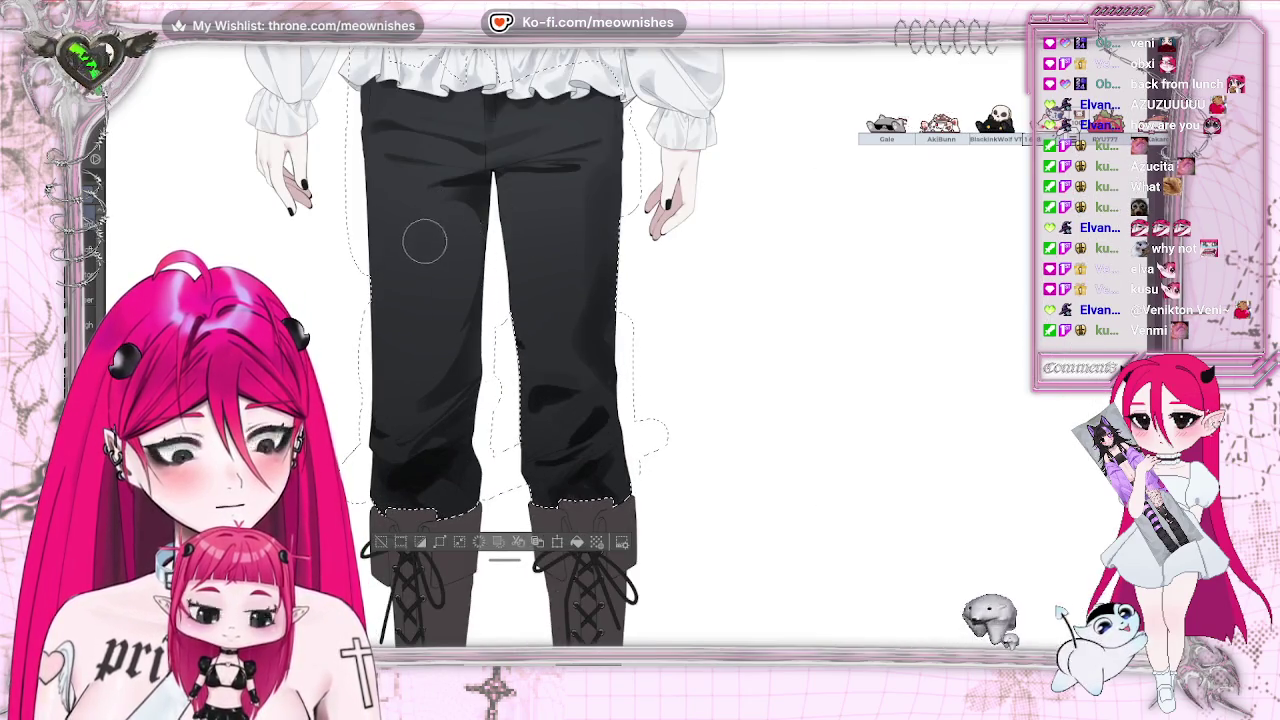
key("bracketleft")
key("bracketleft")
key("bracketleft")
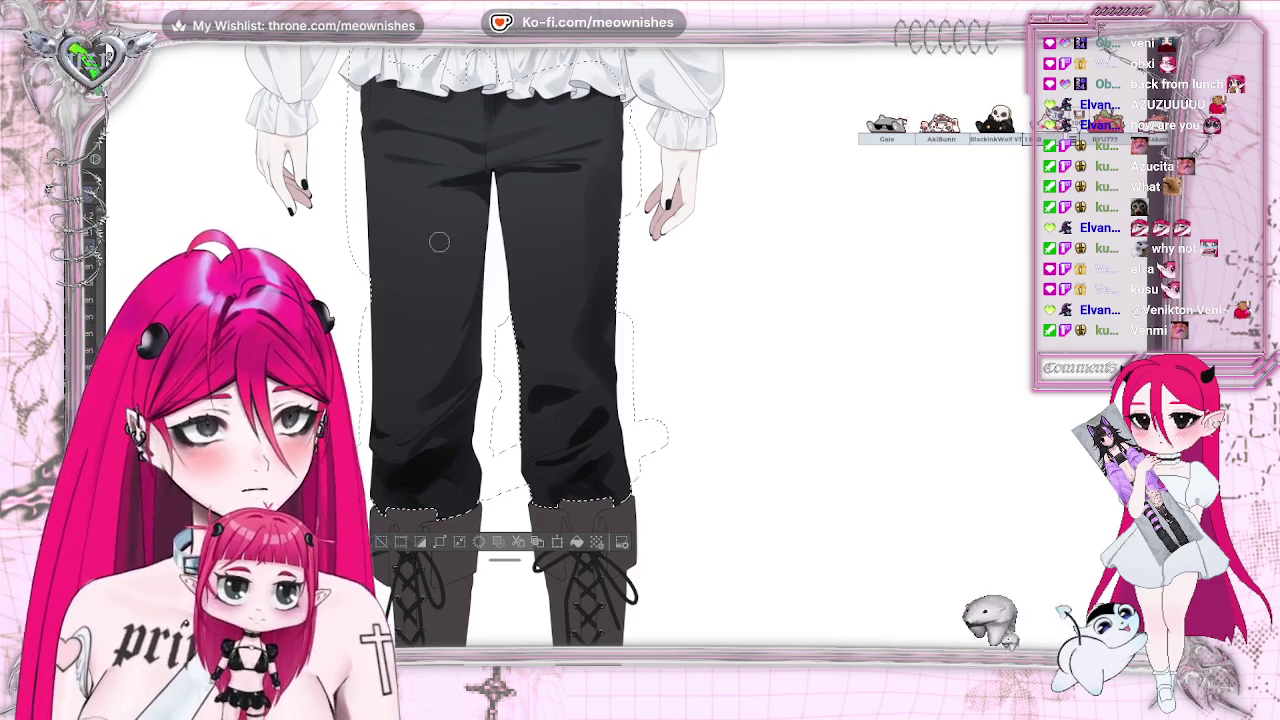